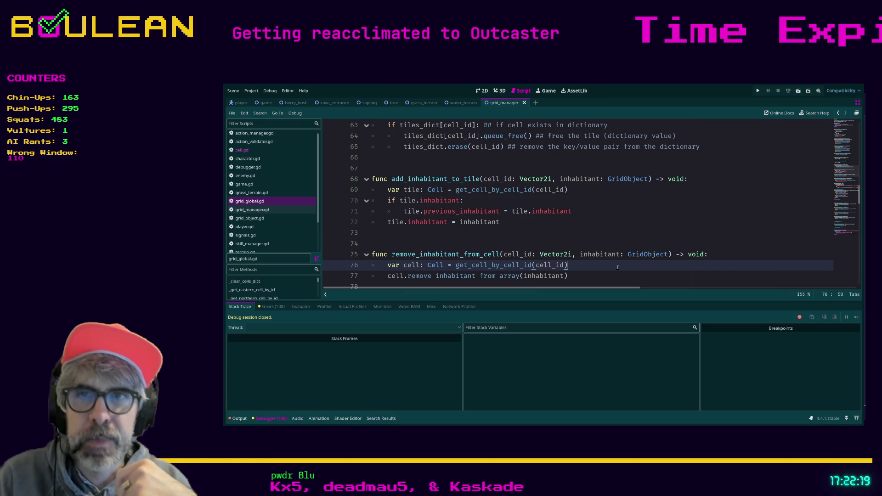
Place the cursor at the end of line 77 and run the Outcaster project with F5.
click(624, 273)
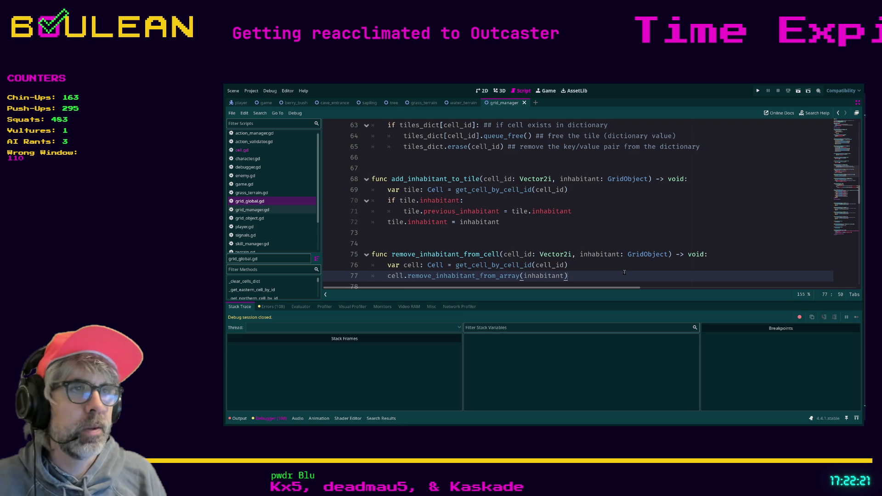
key(F5)
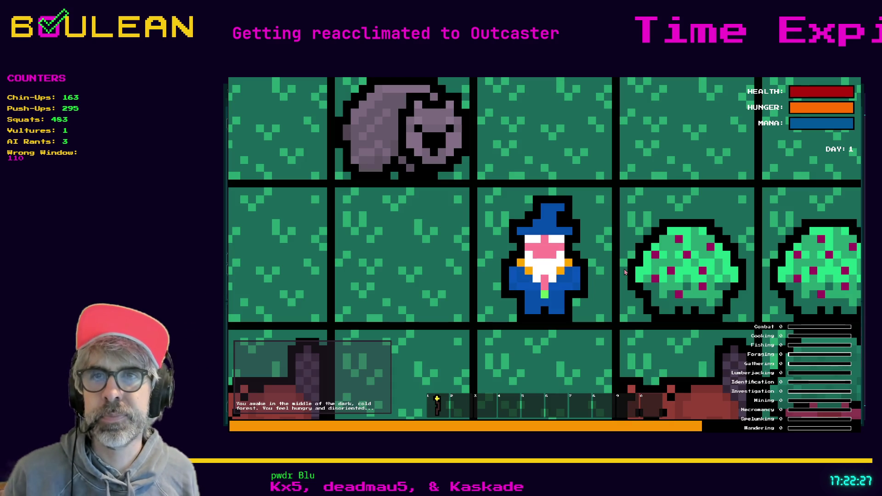
Zoom the game out and have the wizard chop the east Berry Bush, raising Foraging to 5.
scroll(625, 272, down, 5)
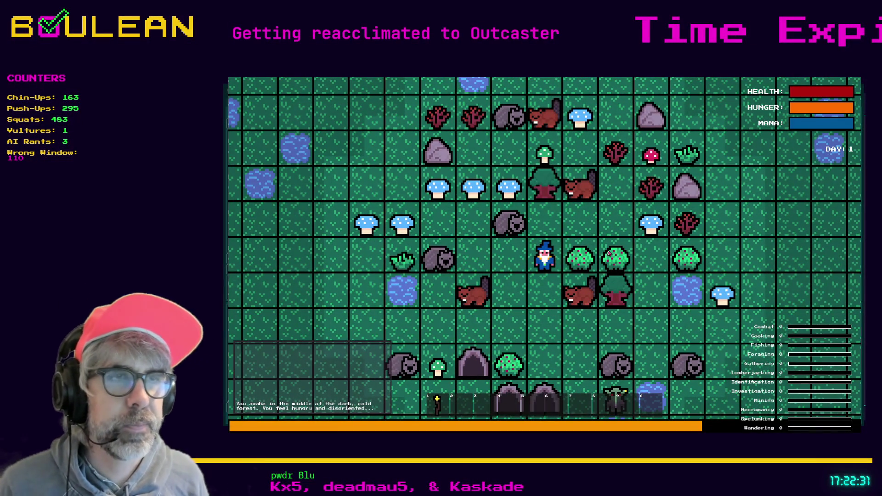
key(space)
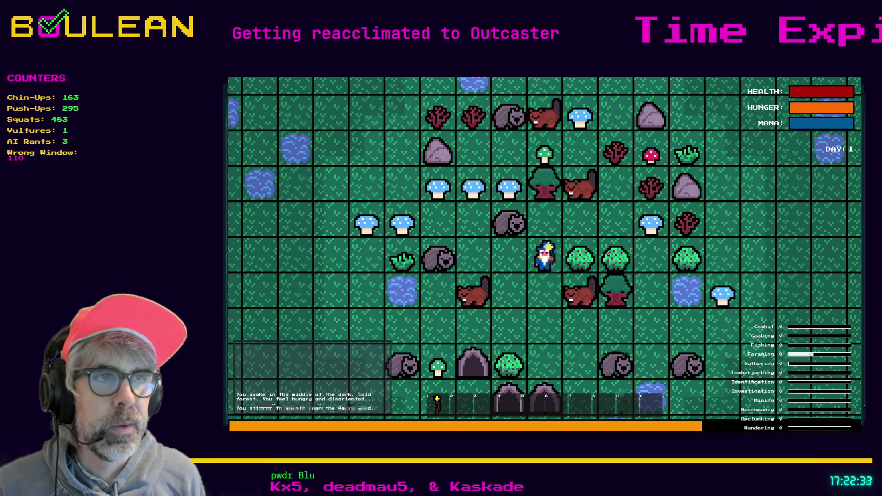
key(Right)
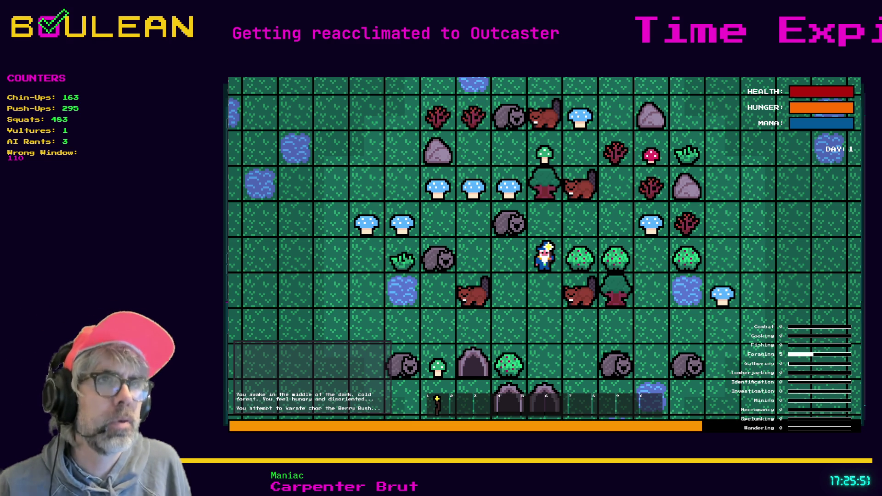
Restart the game, confirm west is blocked, chop the Green Mushroom to the south, then stop.
key(alt+Tab)
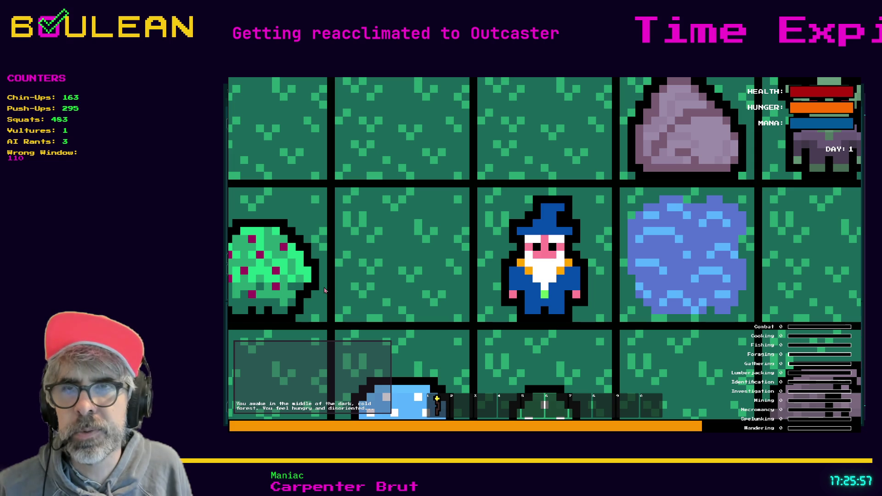
scroll(327, 290, down, 3)
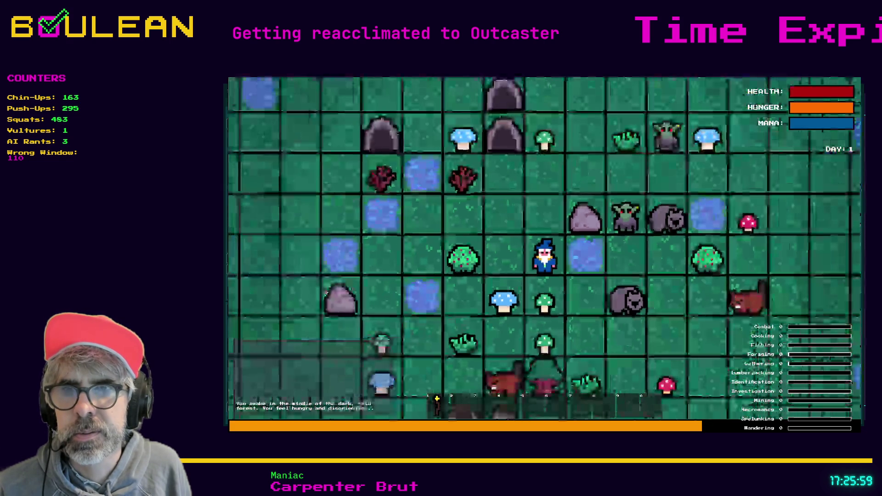
scroll(325, 292, down, 1)
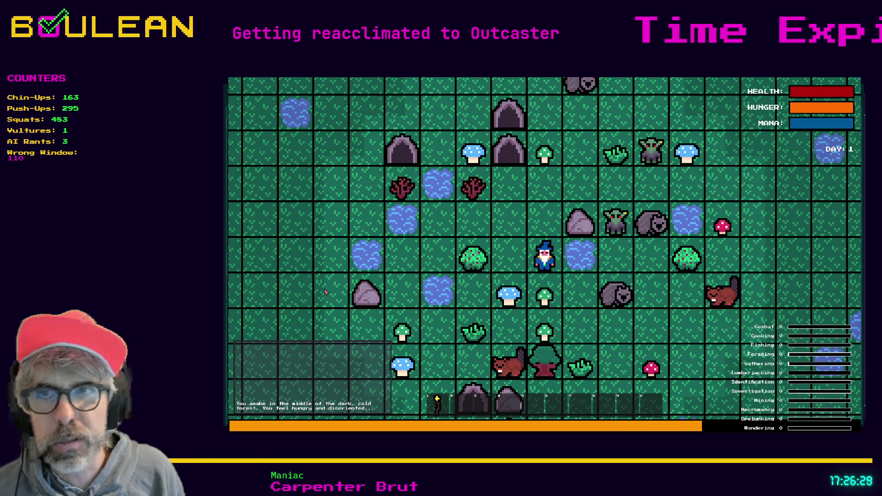
key(Left)
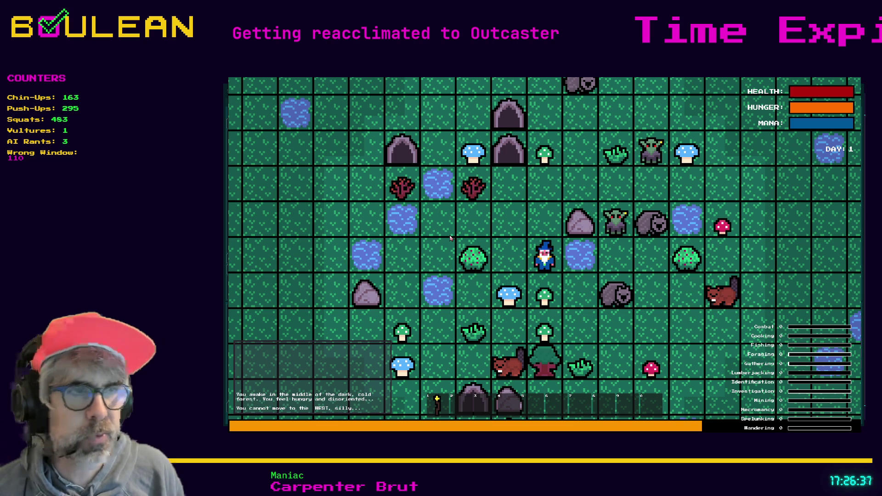
key(Down)
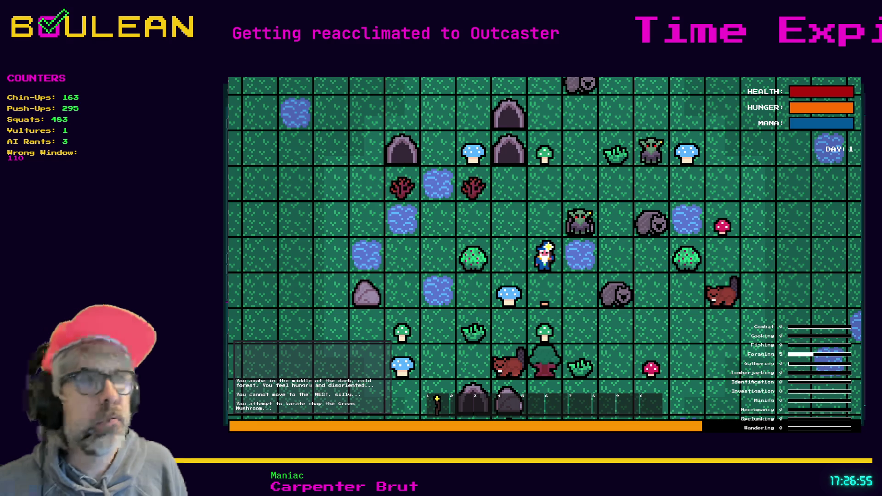
key(F8)
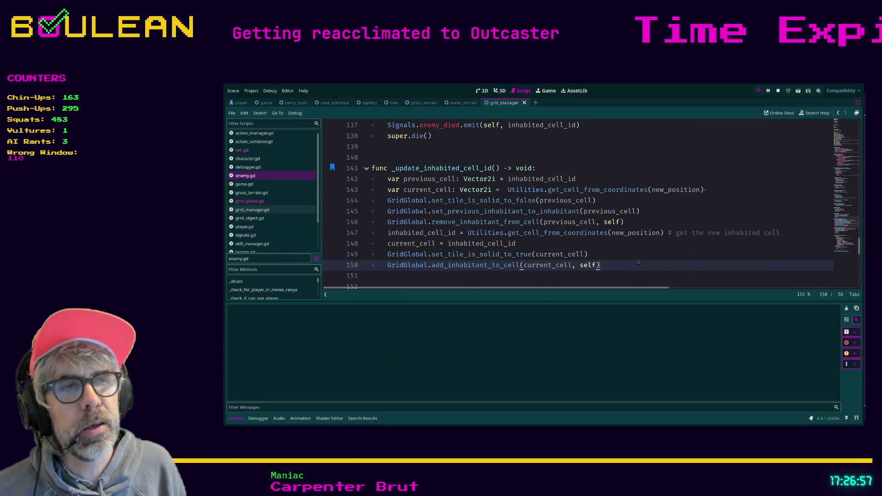
Rerun the game, confirm the wizard still can't move west, and stop it.
key(F5)
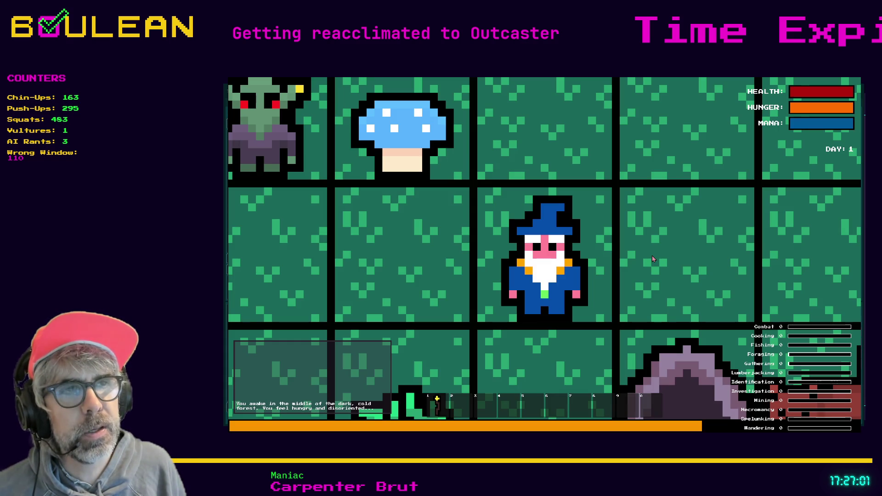
scroll(641, 257, down, 3)
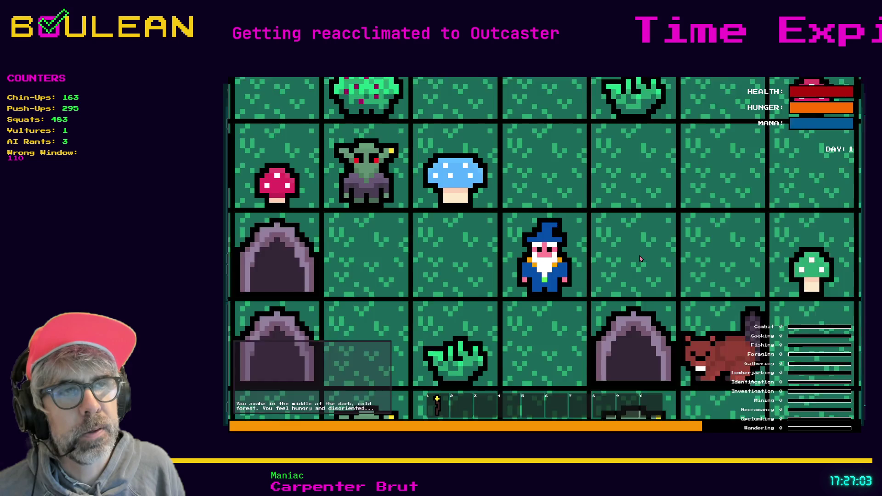
key(Left)
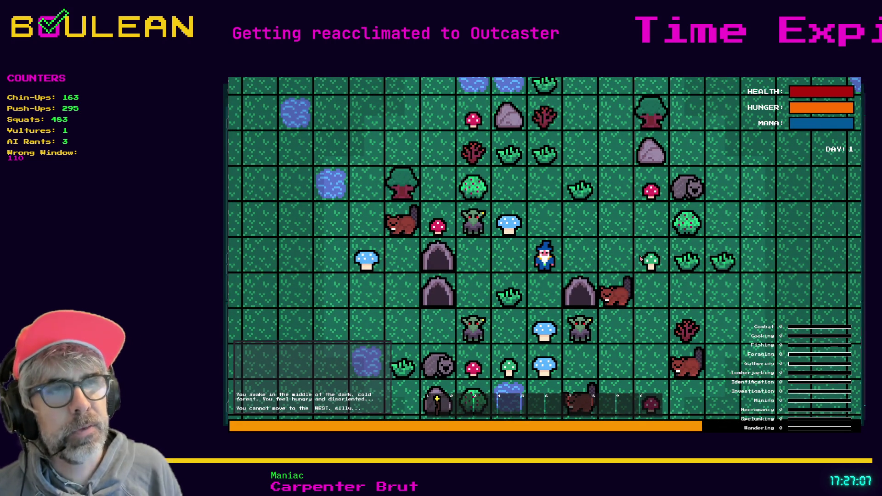
key(Left)
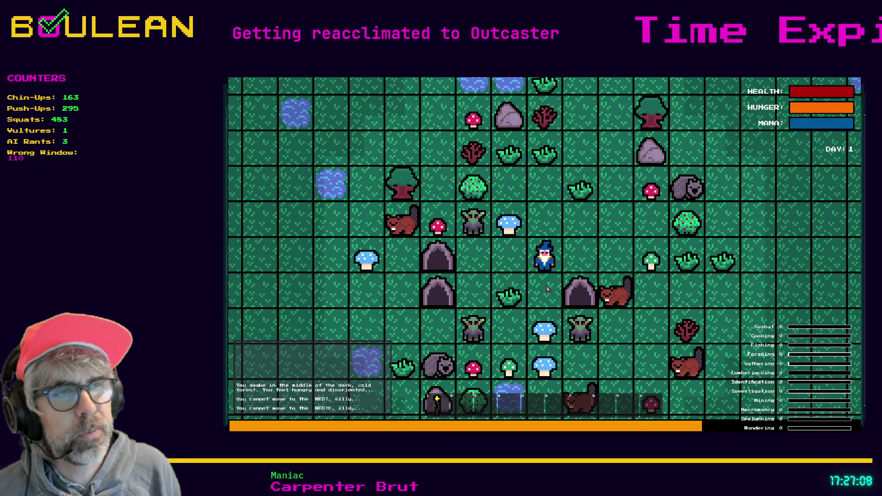
key(F8)
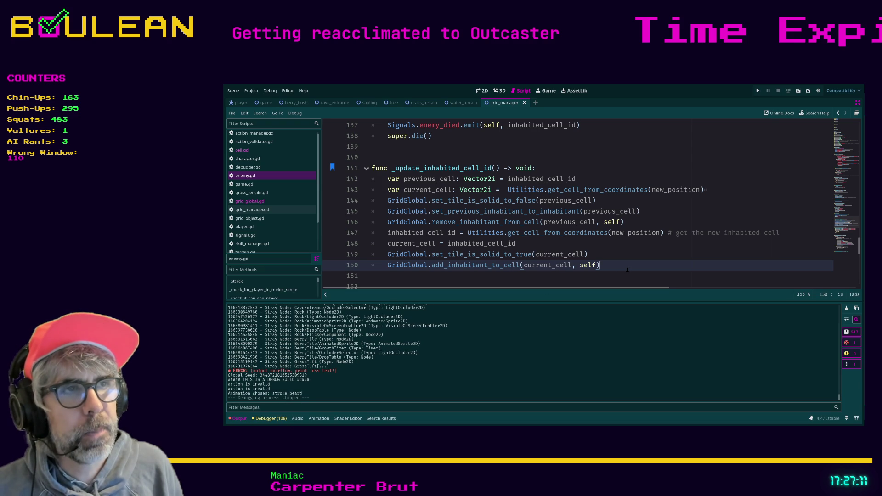
Relaunch, test moving west again, exit, and start a fresh game from line 151.
key(F5)
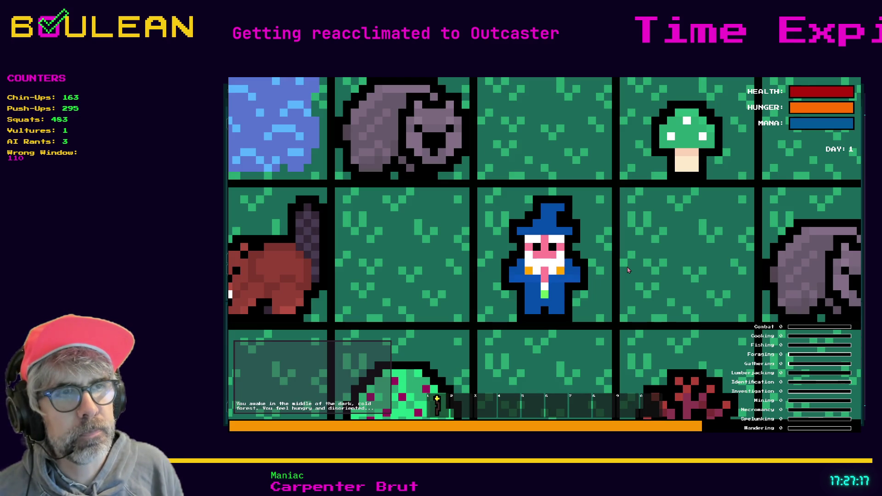
scroll(627, 271, down, 1)
scroll(627, 270, down, 3)
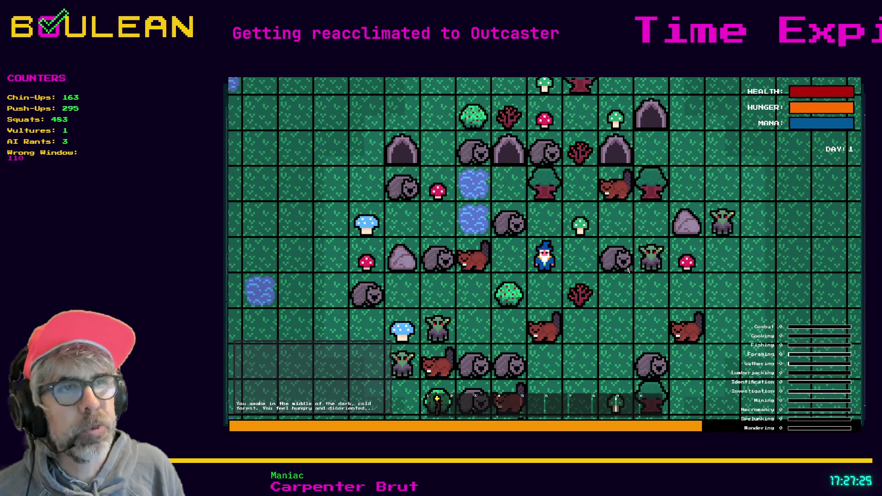
key(Left)
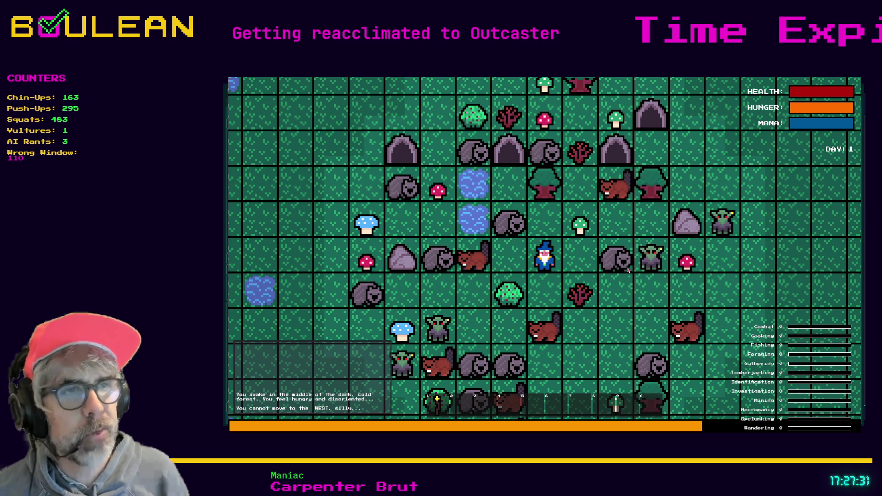
key(Escape)
click(617, 278)
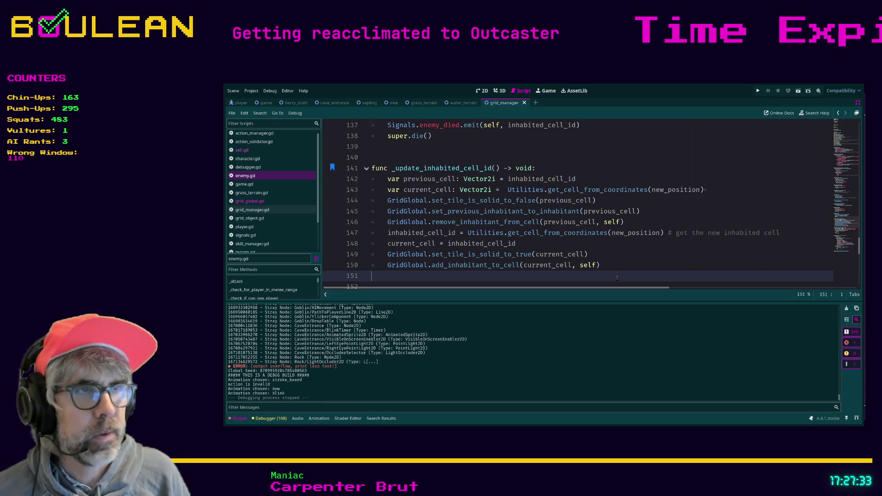
key(F5)
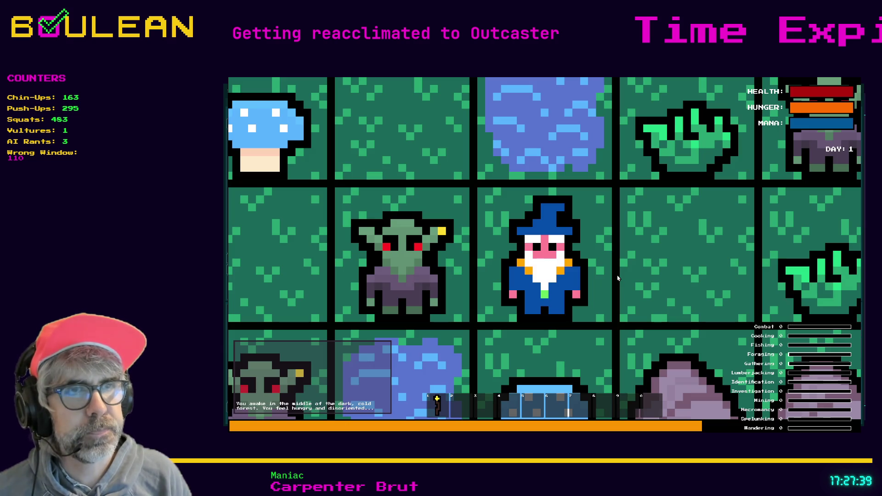
Pick up the blue mushroom to the south, try interacting north, then stop the game.
scroll(619, 278, down, 2)
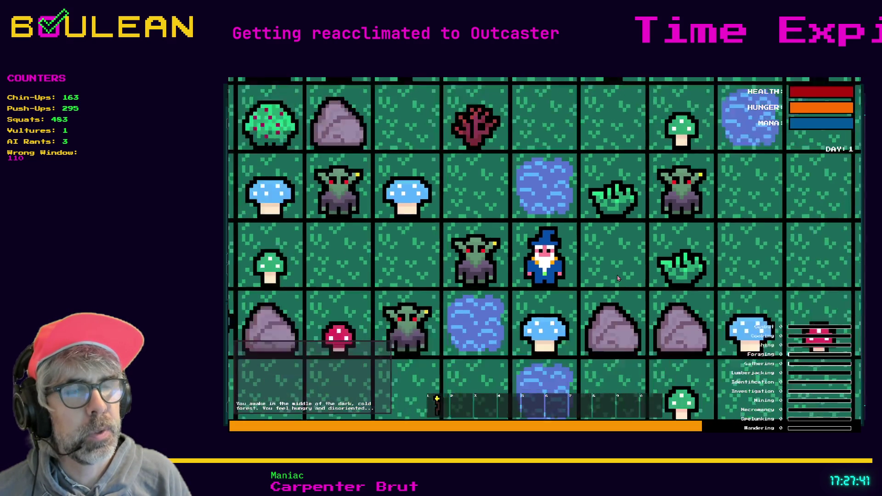
scroll(619, 278, down, 2)
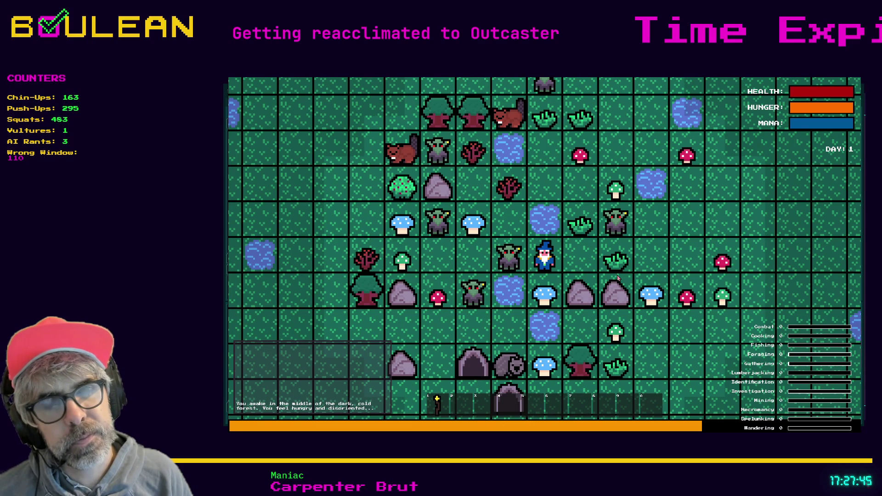
key(Down)
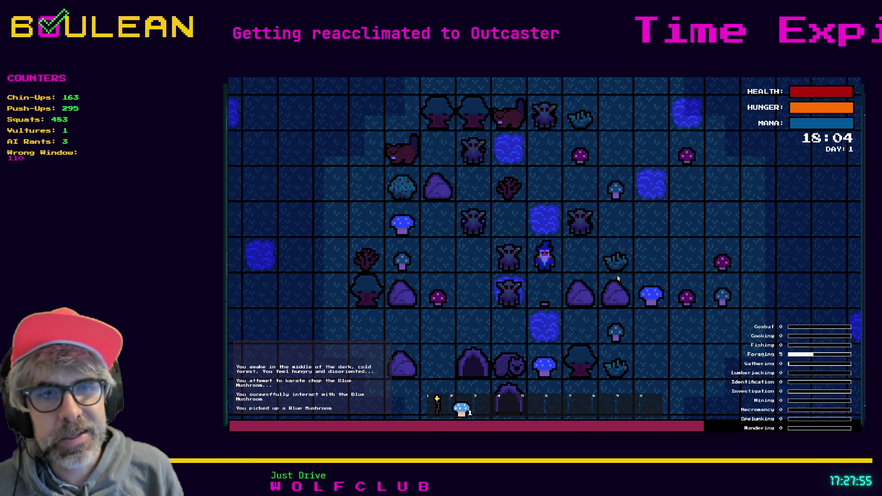
key(Up)
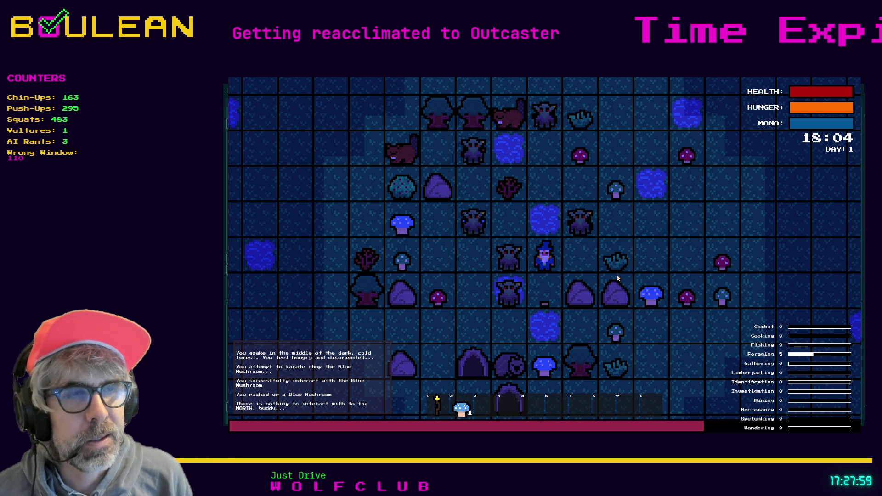
key(Up)
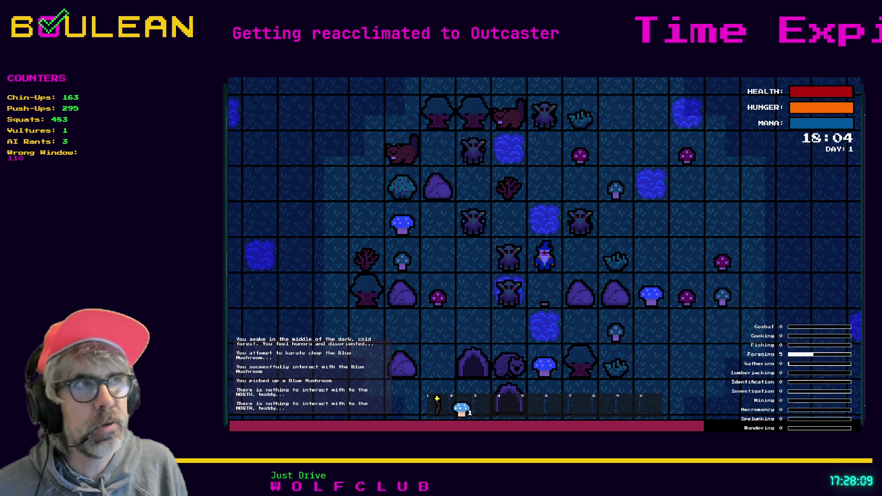
key(F8)
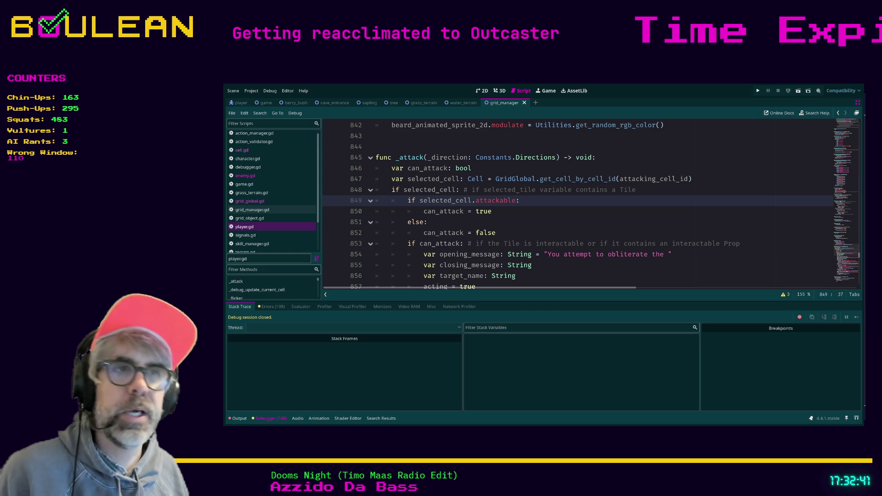
Click the closing_message and can_attack = false lines, then run the project with F5.
click(552, 266)
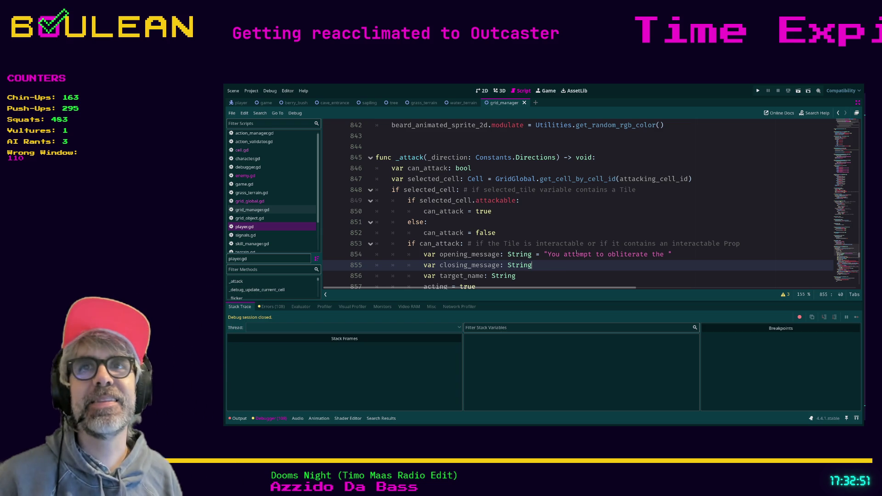
click(549, 235)
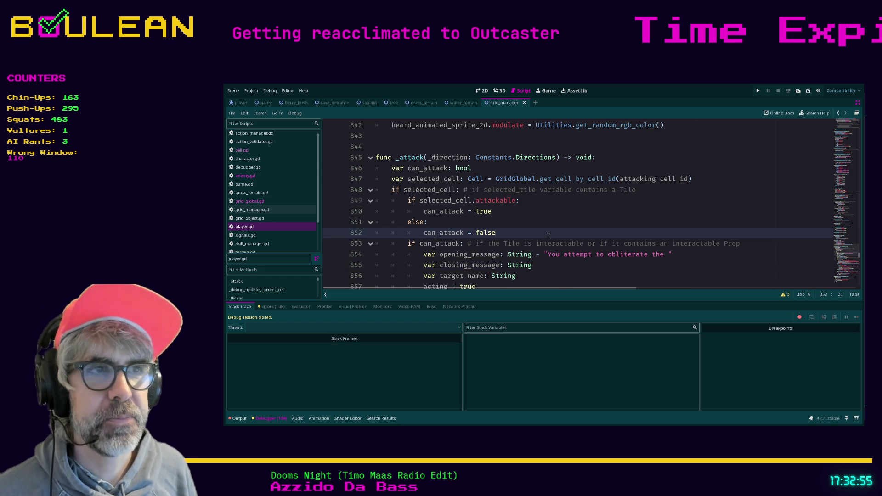
key(F5)
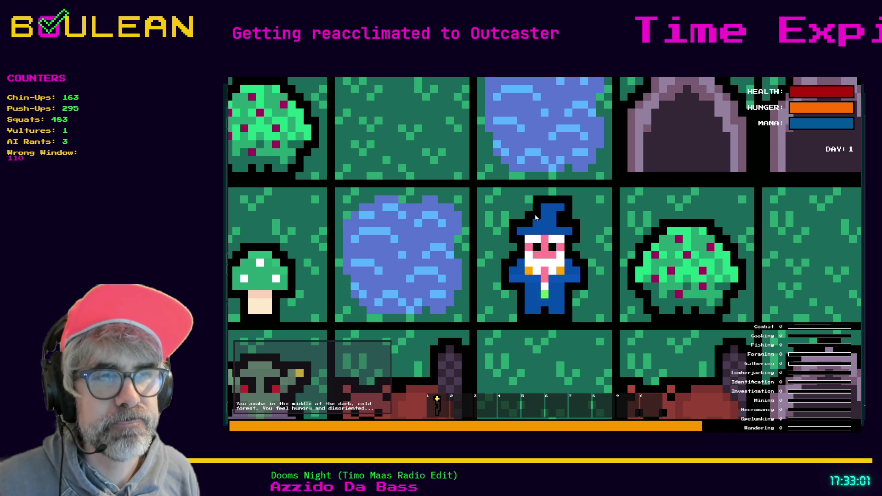
Harvest a Berry from the bush east of the wizard, also probing west and south.
scroll(536, 218, down, 1)
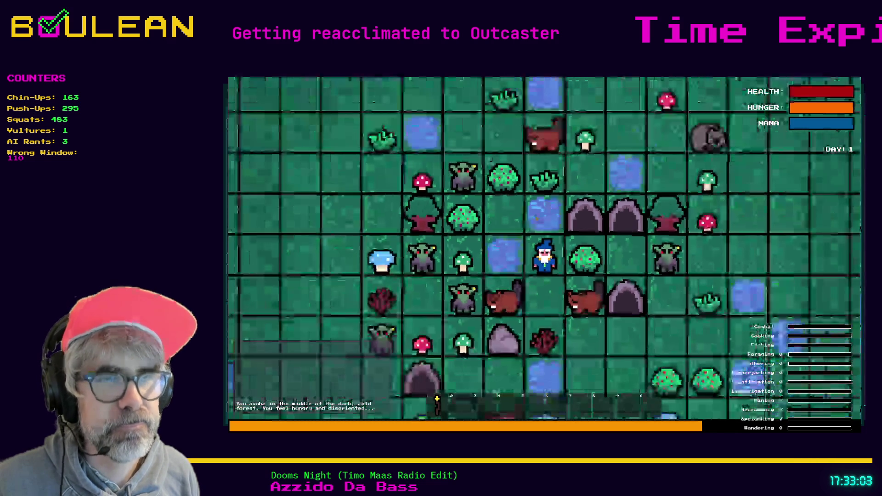
key(Left)
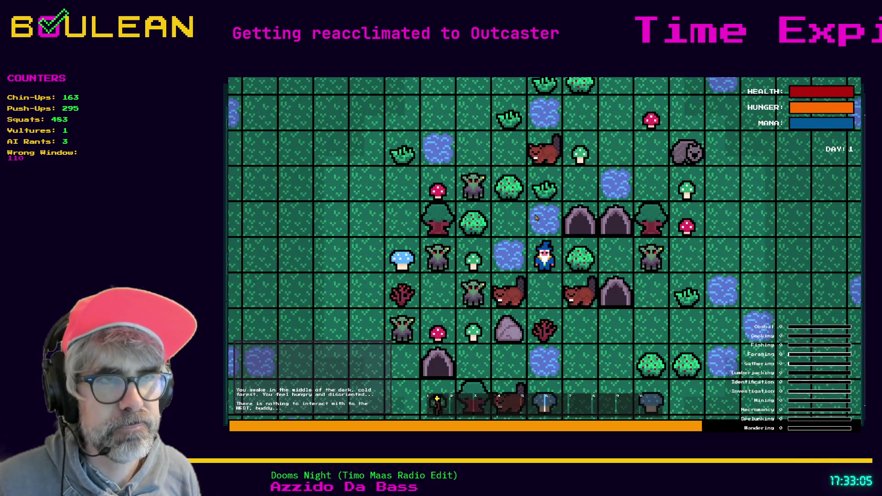
key(Right)
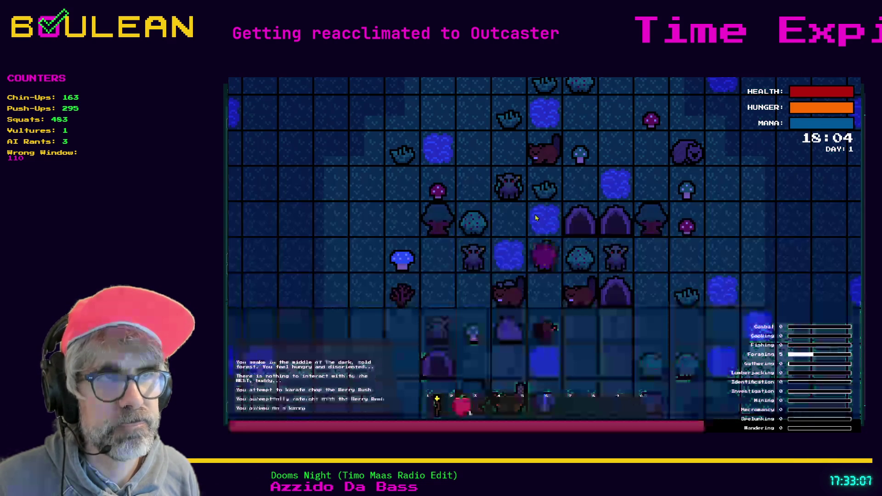
key(Down)
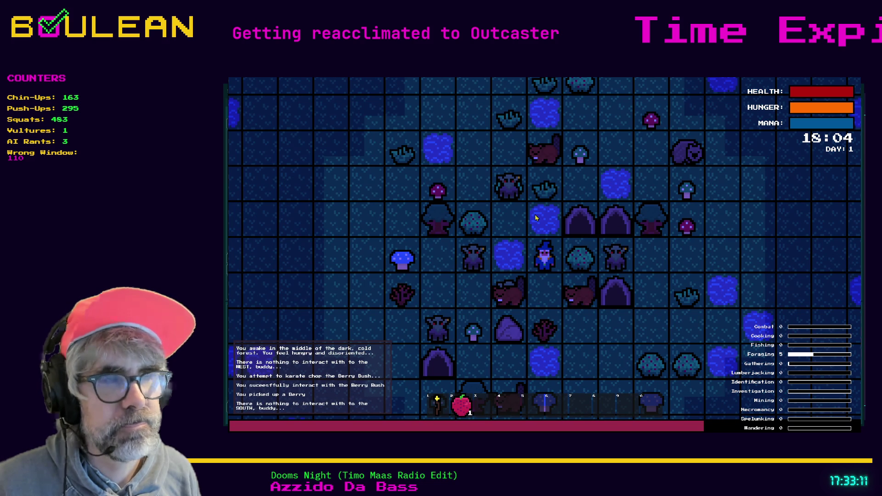
Try moving south, west and north, then interacting and investigating north and south.
key(Down)
key(Left)
key(Up)
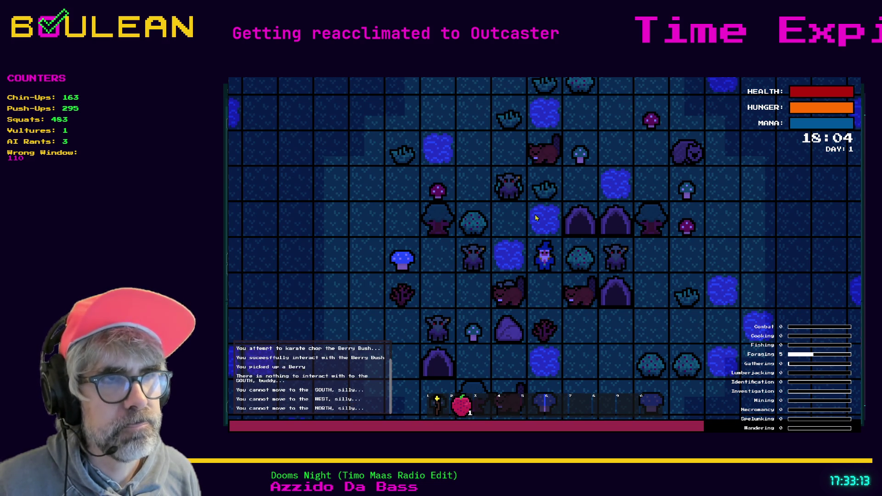
key(shift+Up)
key(shift+Down)
key(ctrl+Down)
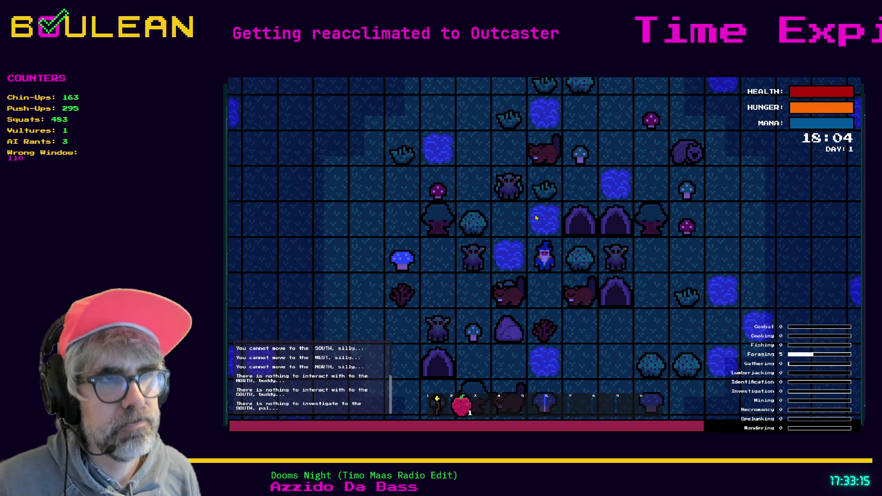
Attack toward west, north, east, south and west again.
key(alt+Left)
key(alt+Up)
key(alt+Right)
key(alt+Down)
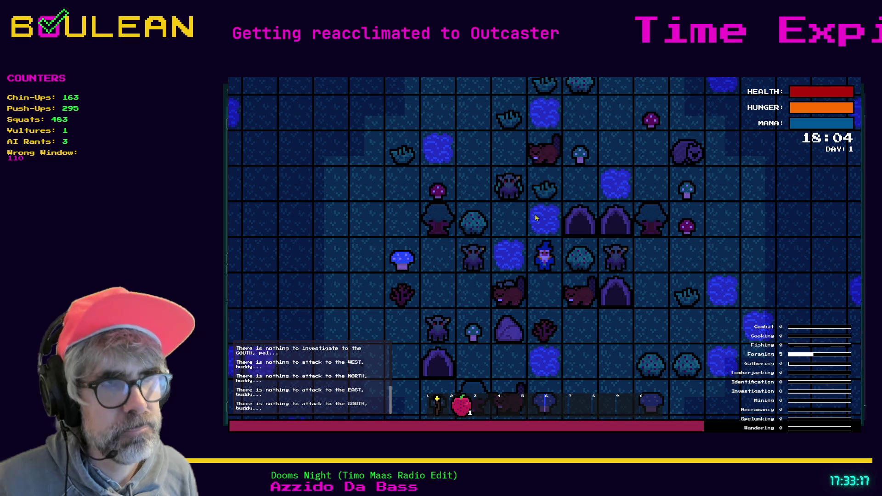
key(alt+Left)
Stop the game, click line 853, and run the project again with F5.
key(F8)
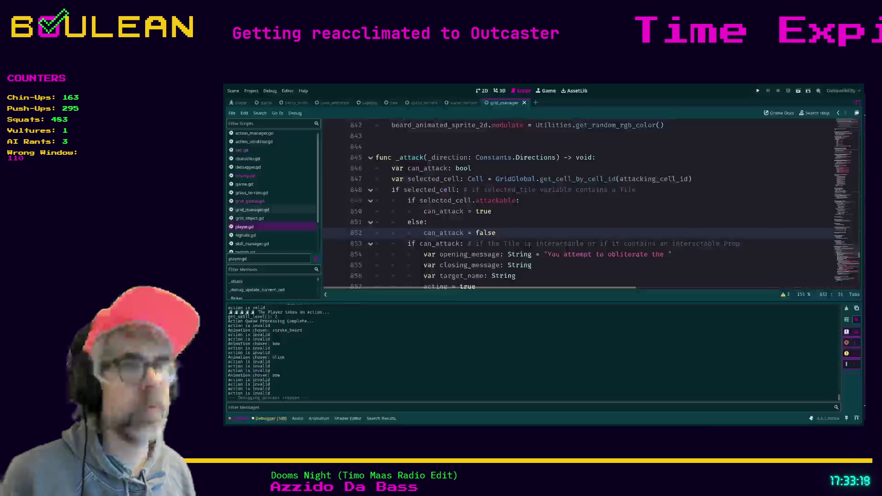
click(528, 244)
key(F5)
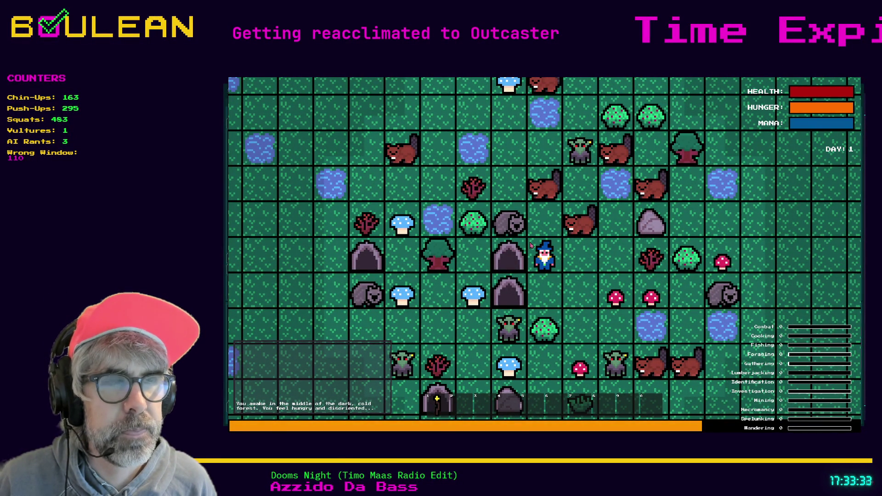
Try moving north and south and attacking west and east, then stop with F8.
key(Up)
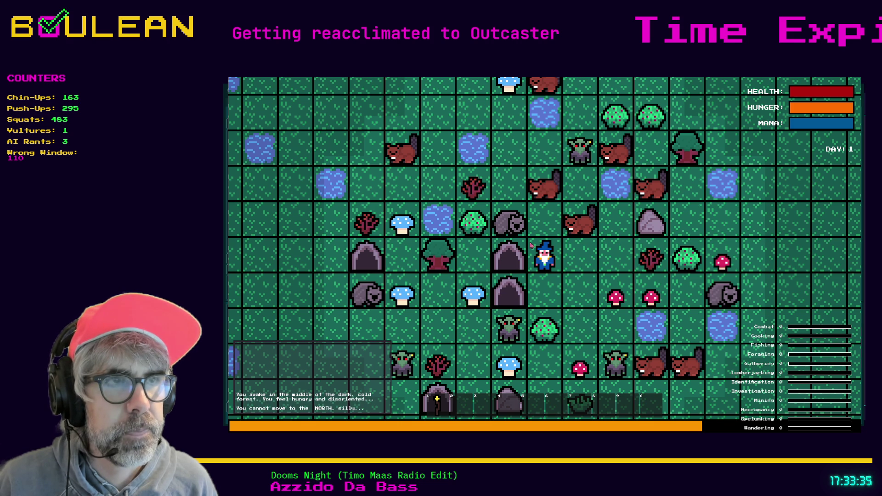
key(Down)
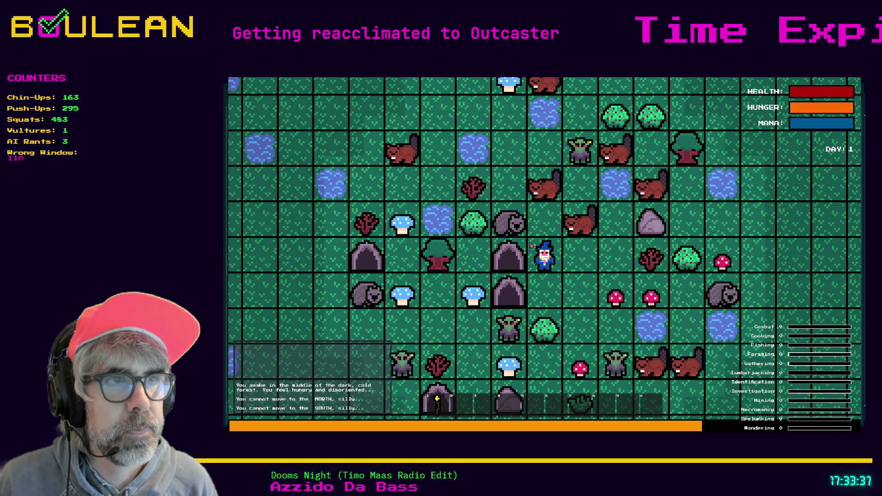
key(Down)
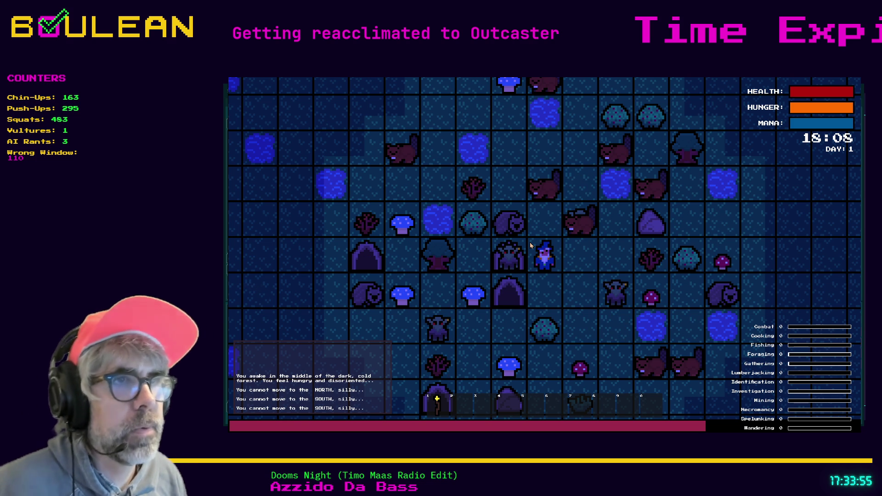
key(shift+Left)
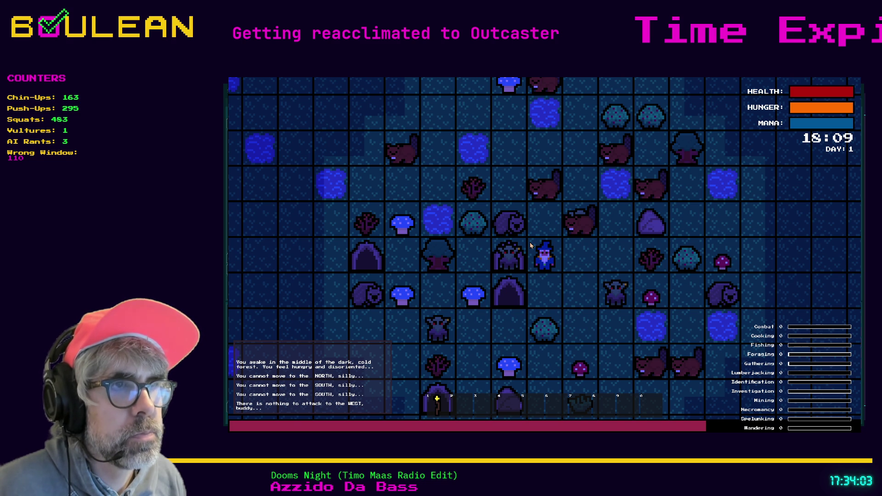
scroll(530, 244, up, 3)
scroll(533, 271, up, 1)
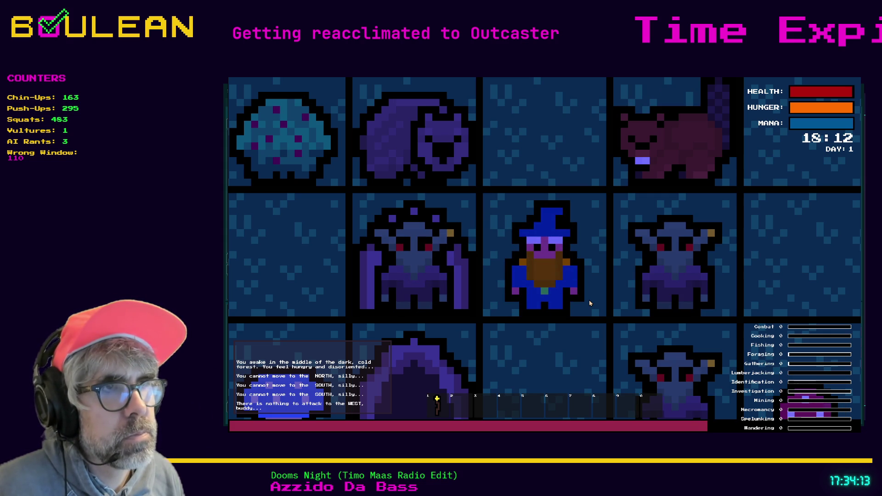
key(shift+Right)
key(shift+Right)
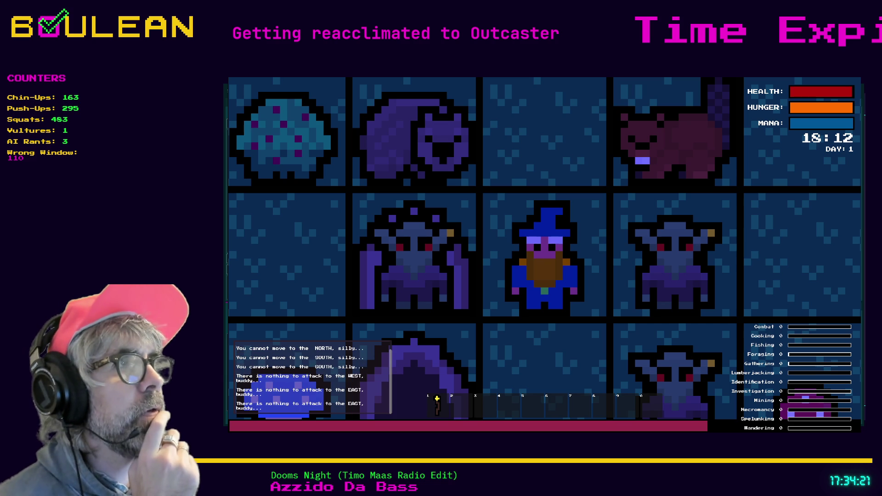
key(F8)
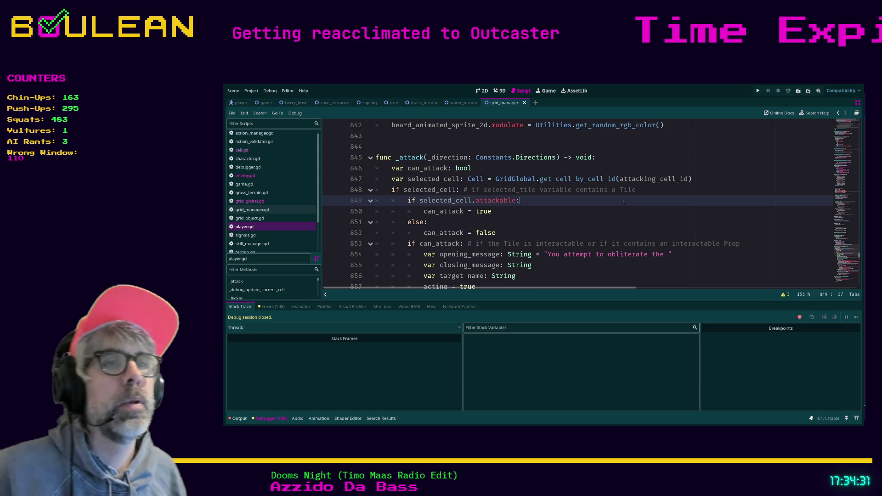
Replace 'attackable' on line 849 with 'can_attack', then undo the change.
double_click(492, 200)
text(can_attack)
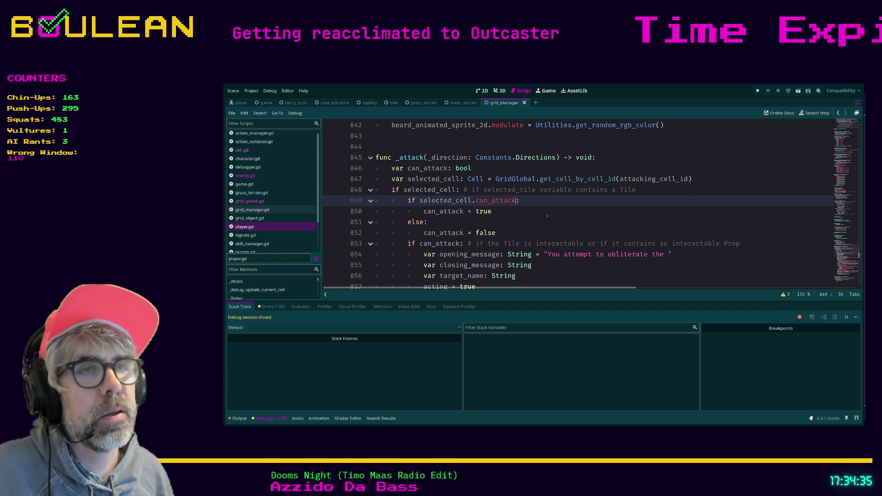
click(525, 214)
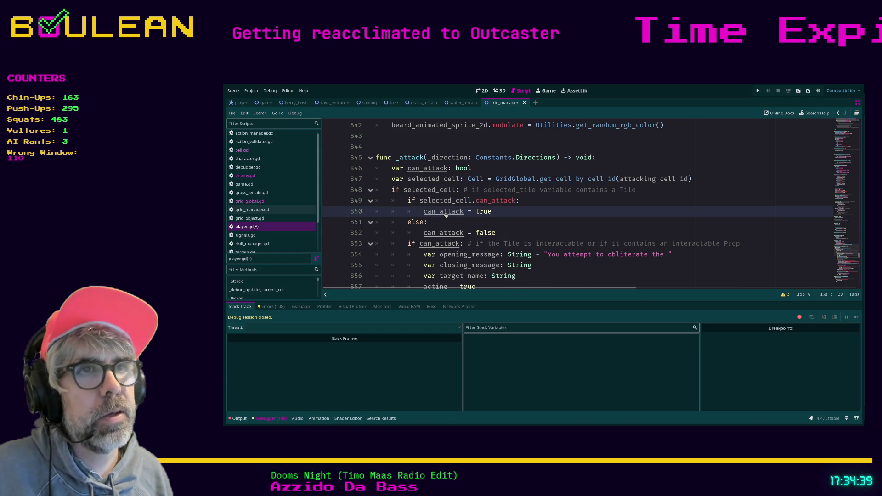
key(ctrl+z)
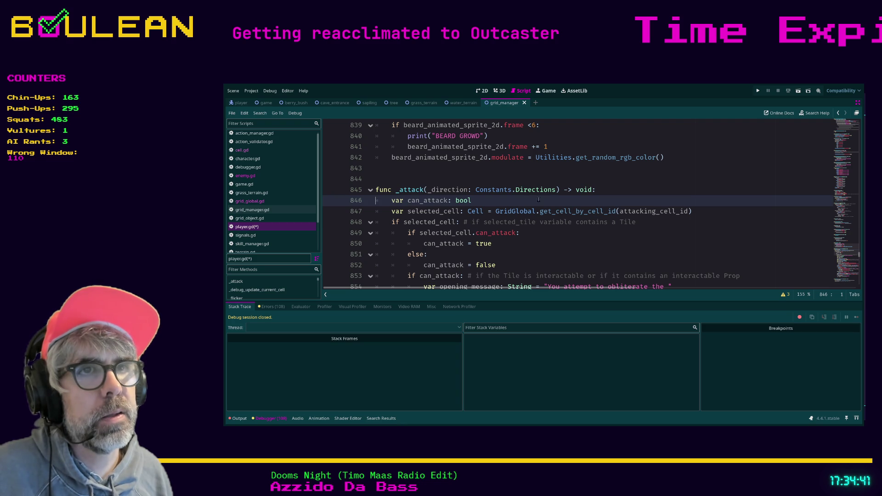
Save player.gd and start a fresh game to test the attack changes.
scroll(491, 200, down, 2)
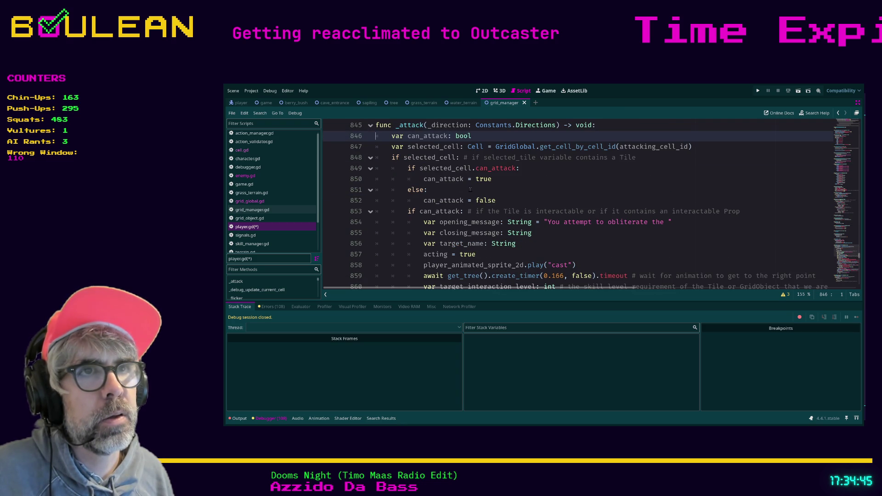
click(508, 200)
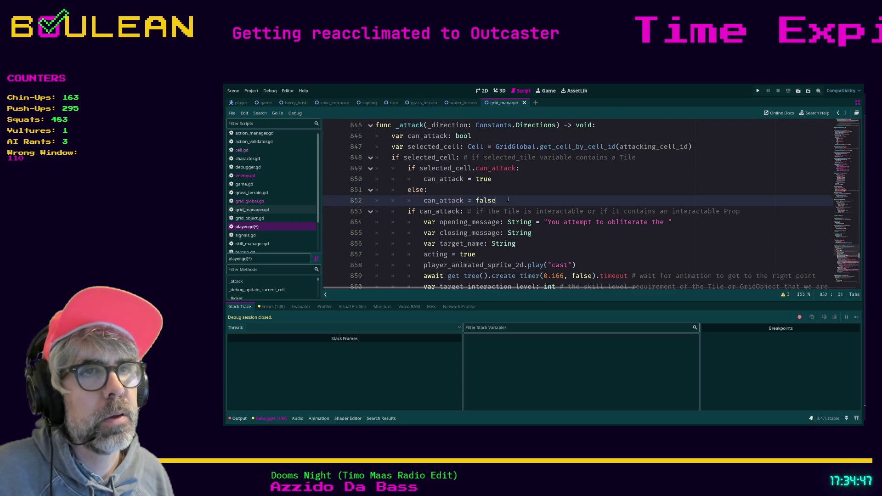
key(ctrl+s)
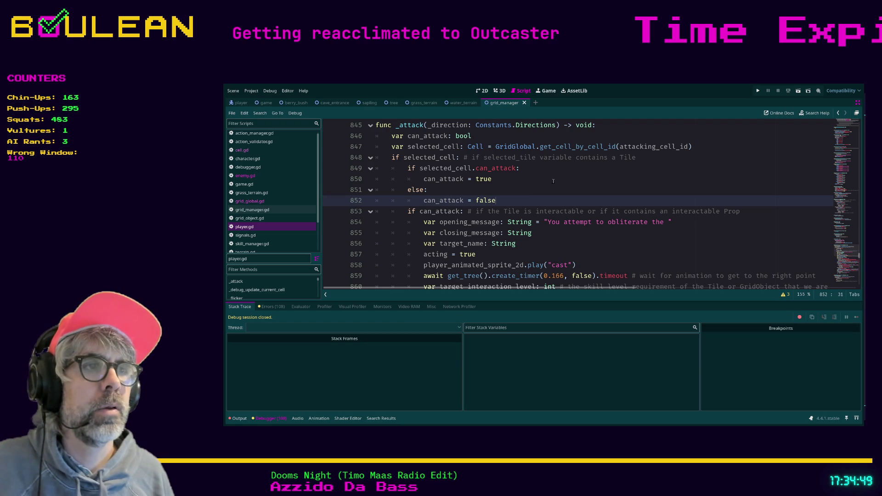
scroll(553, 181, down, 3)
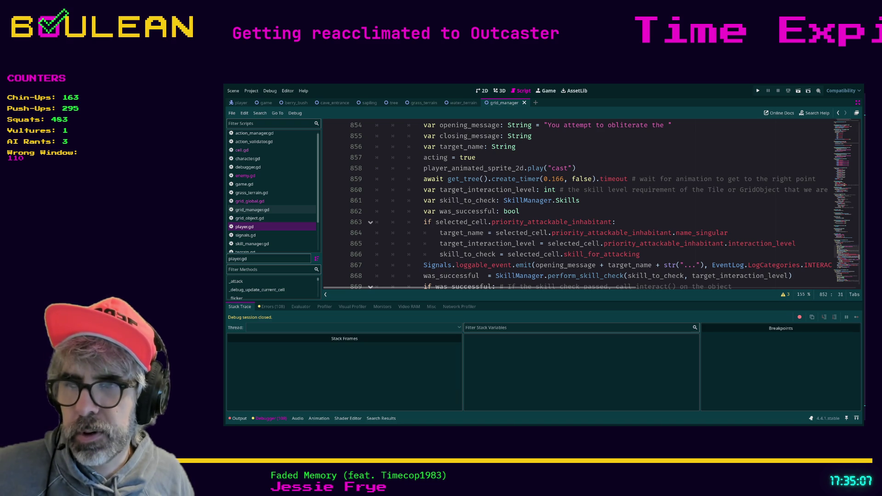
click(630, 212)
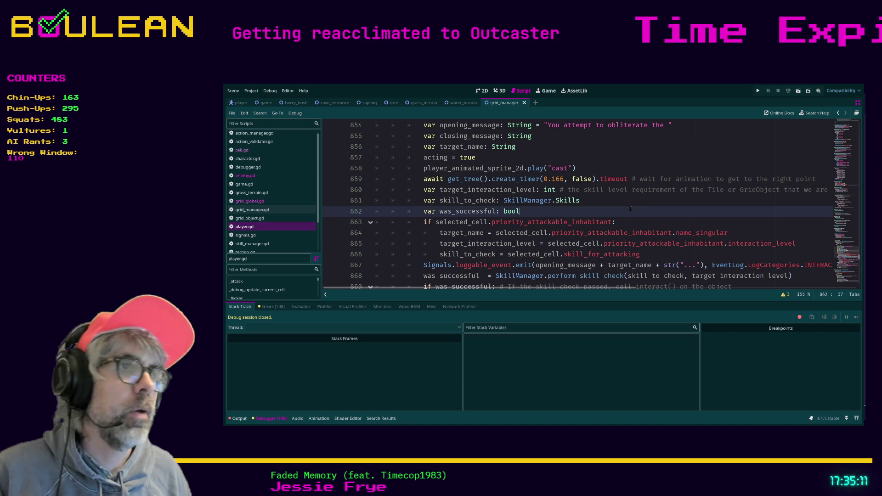
key(ctrl+s)
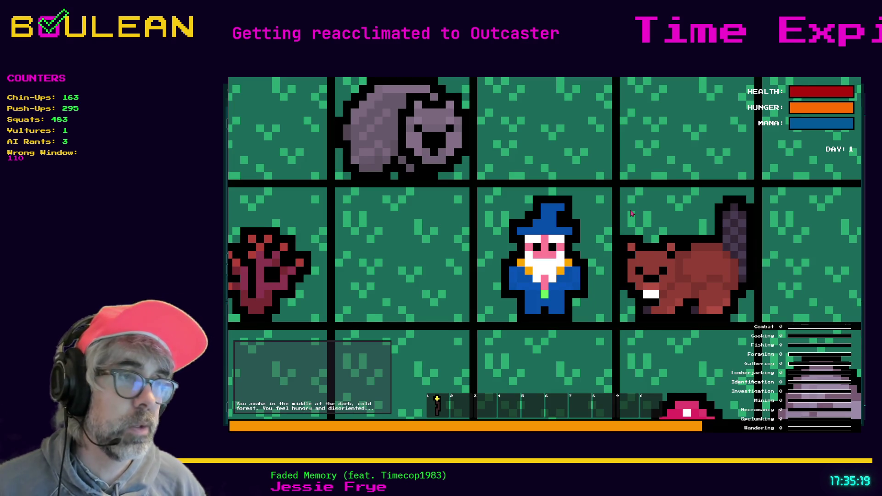
Zoom out, craft a Camp Fire from the crafting panel, then stop the game with F8.
scroll(632, 213, down, 5)
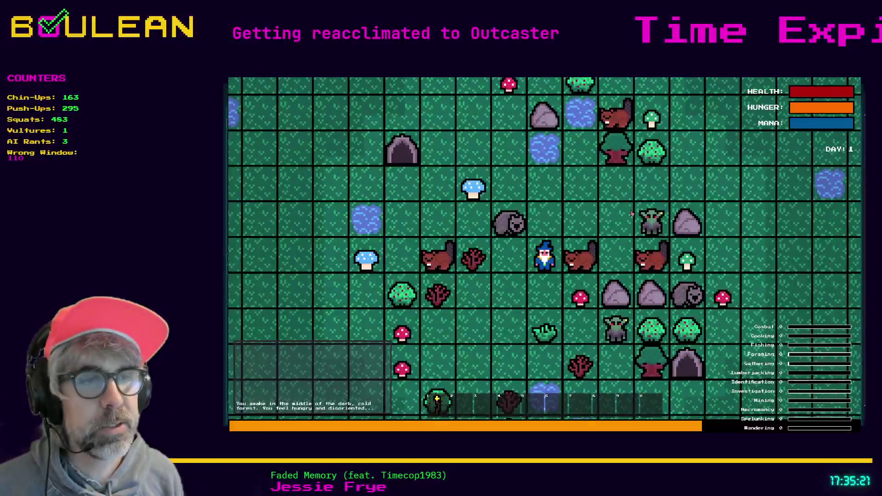
key(c)
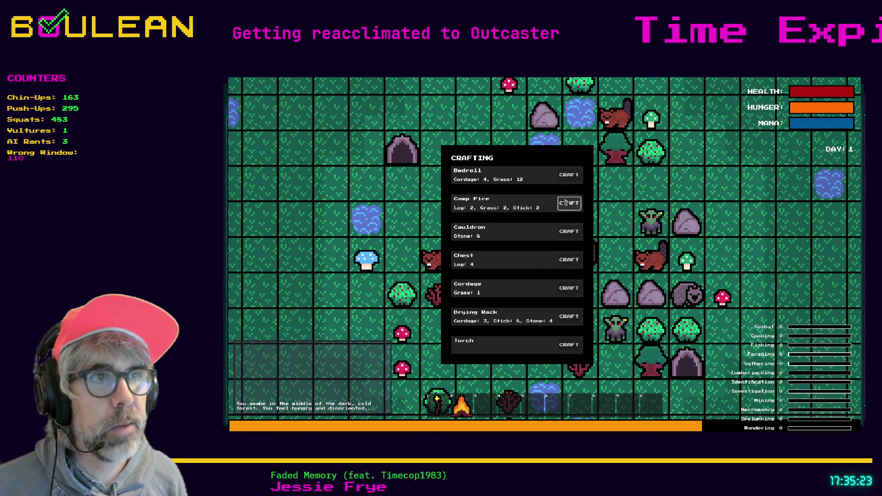
click(568, 203)
key(c)
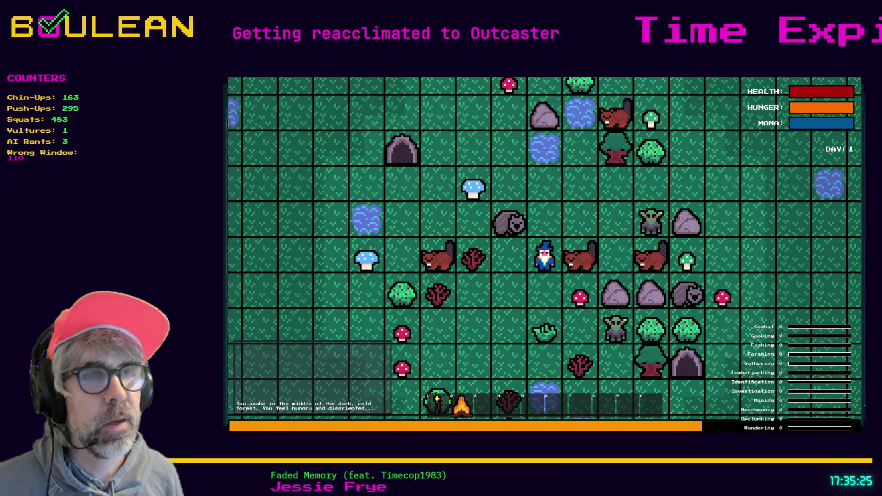
key(F8)
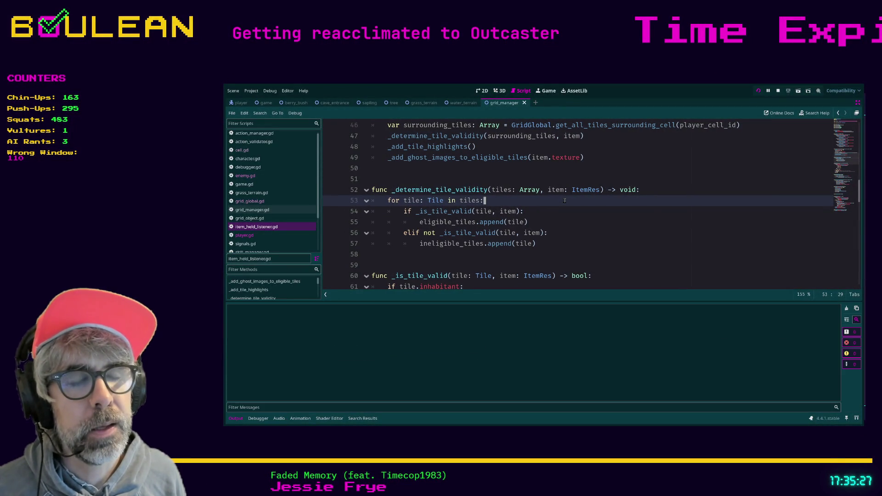
Launch the game with F5 to test the cell-based grid manager changes.
key(F5)
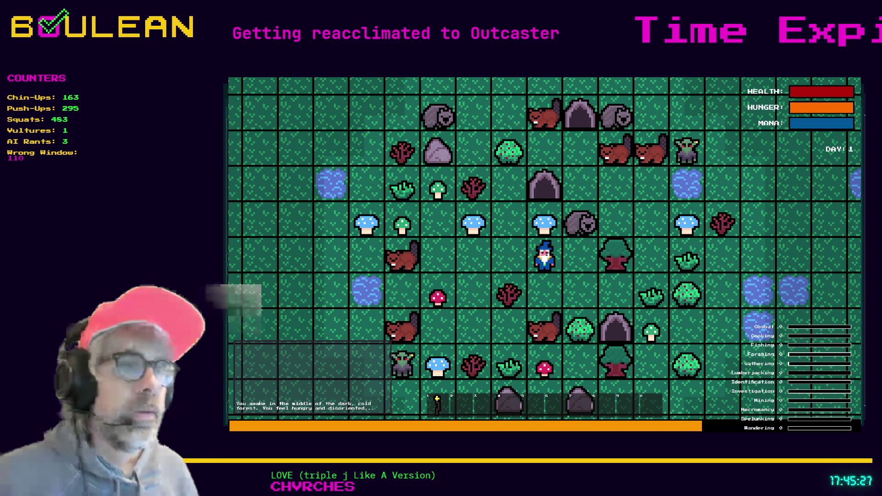
Pick up the blue mushroom, craft a Cauldron, then quit the game with F8.
key(Left)
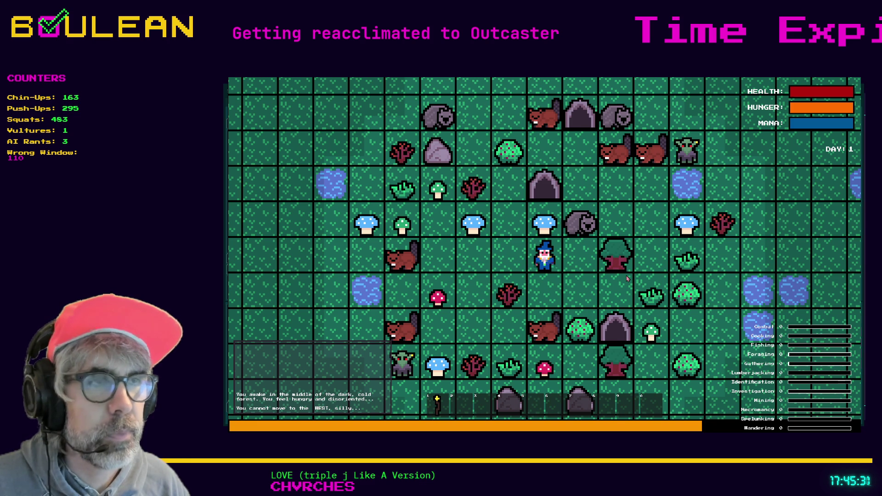
key(Up)
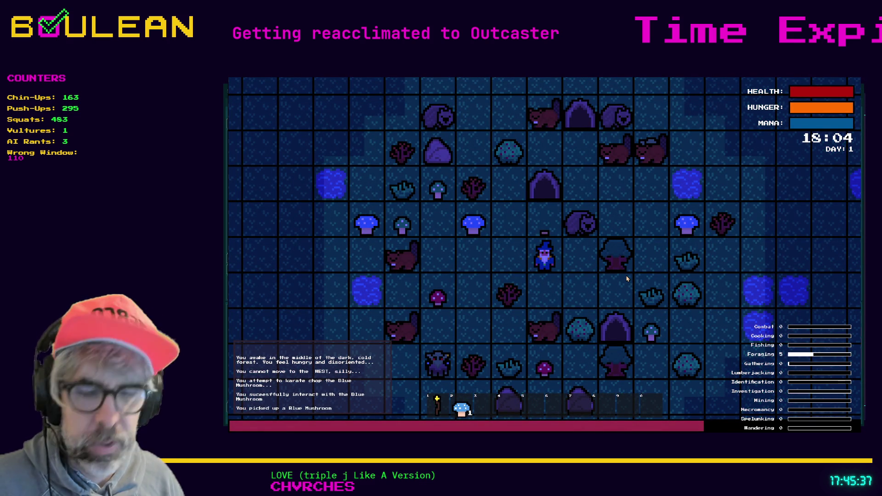
key(c)
click(570, 231)
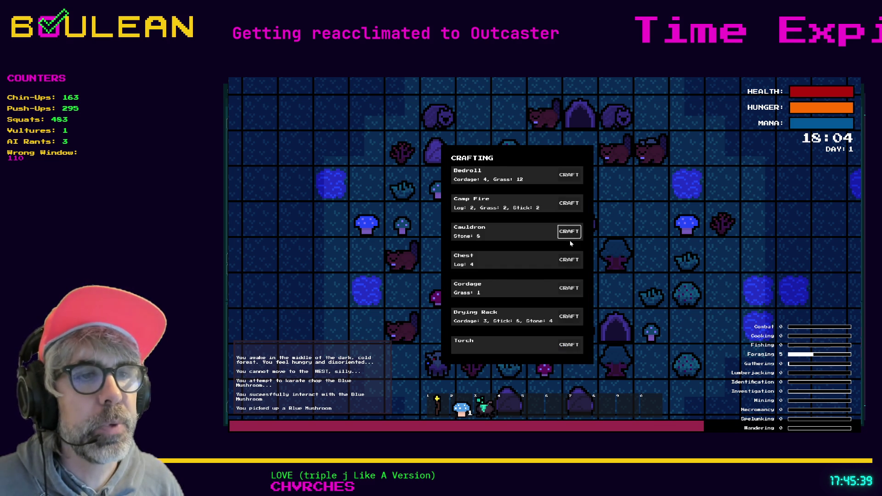
key(c)
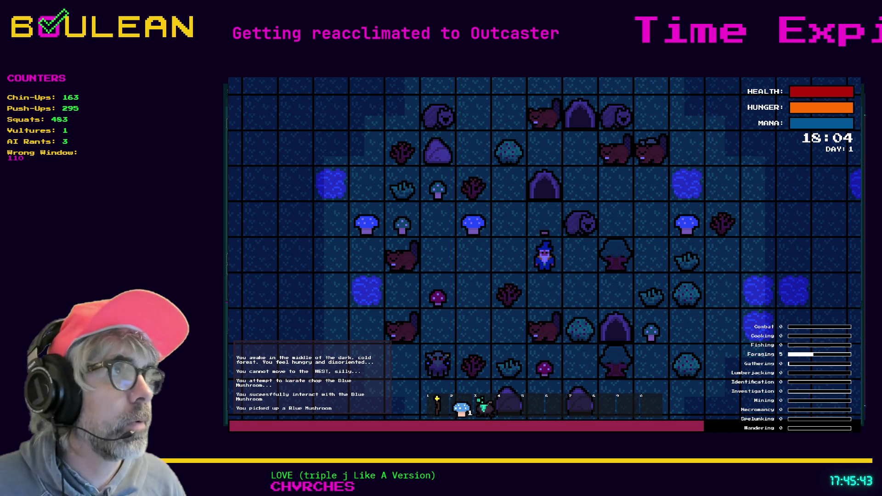
key(F8)
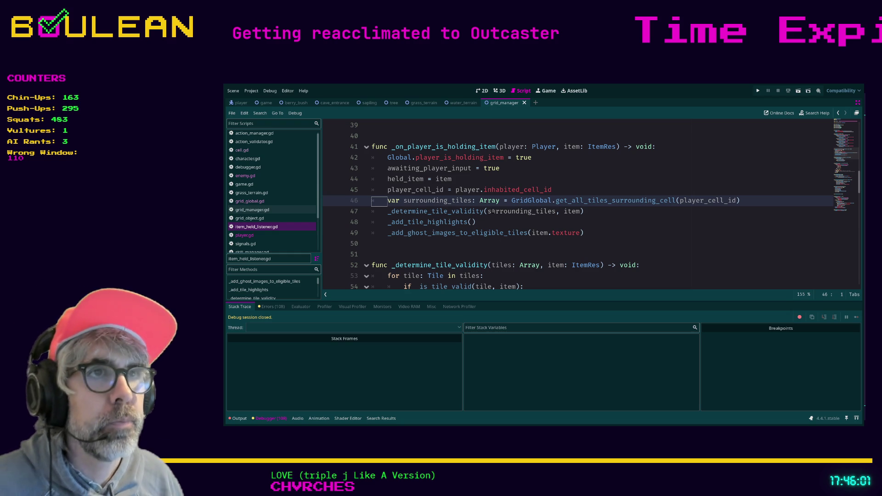
Change line 46's call to get_all_cells_surrounding_cell.
click(606, 201)
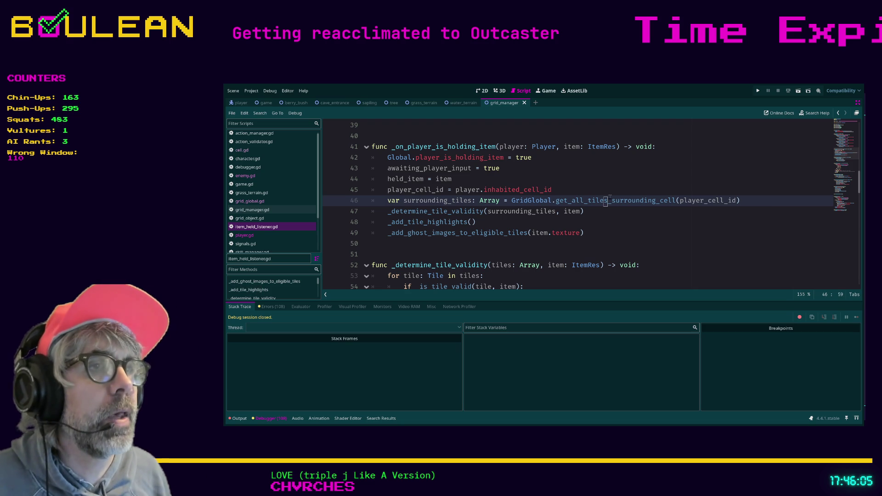
click(642, 239)
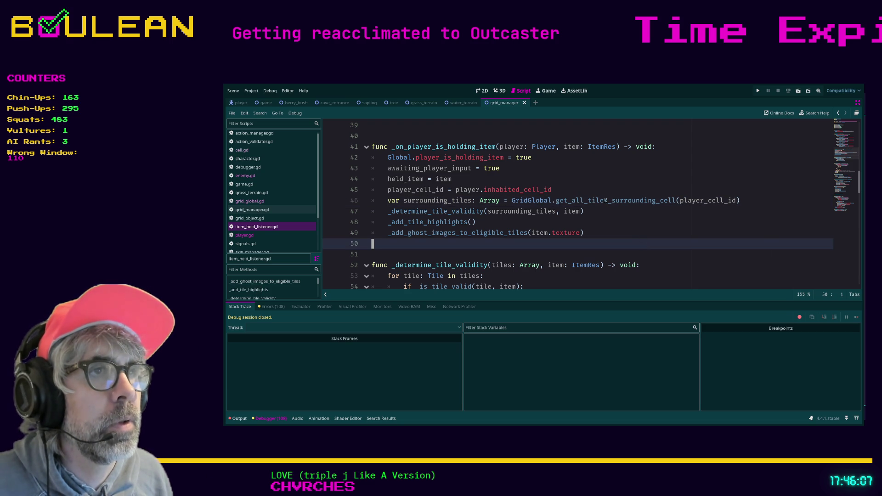
click(605, 200)
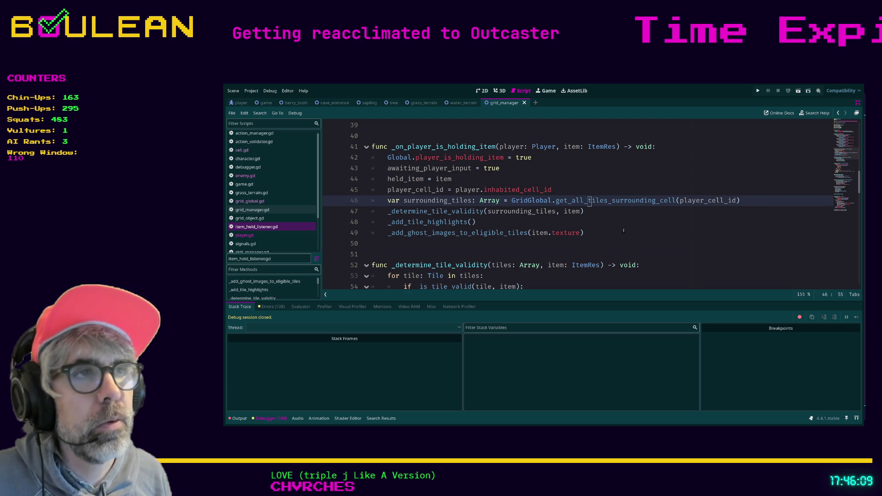
key(Delete)
key(Delete)
key(BackSpace)
key(BackSpace)
key(BackSpace)
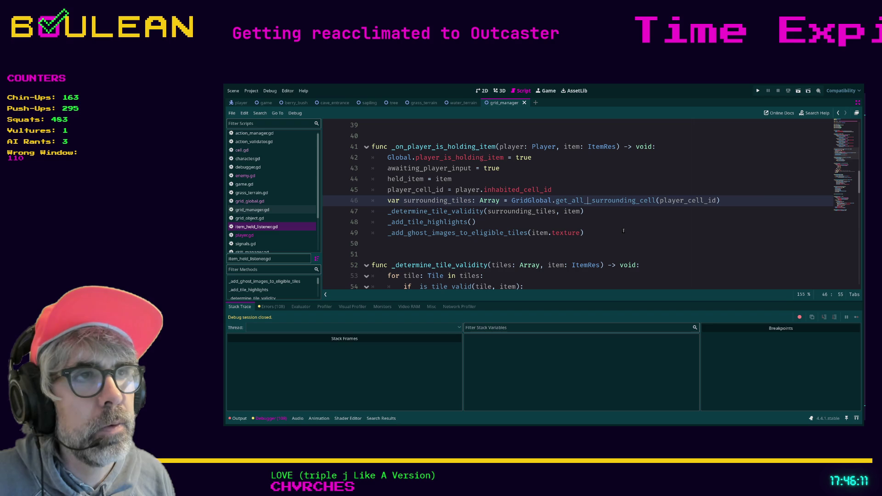
text(cells_)
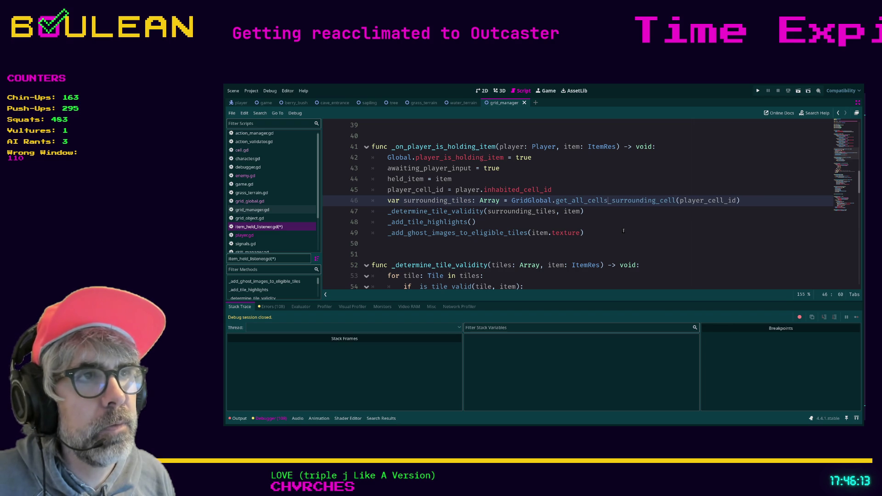
click(623, 231)
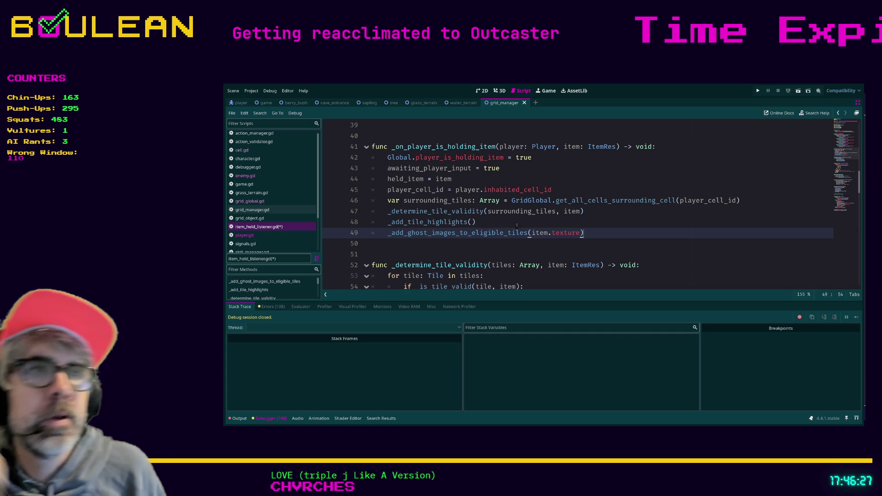
Rename the line 46 variable surrounding_tiles to surrounding_cells.
click(474, 200)
key(BackSpace)
key(BackSpace)
key(BackSpace)
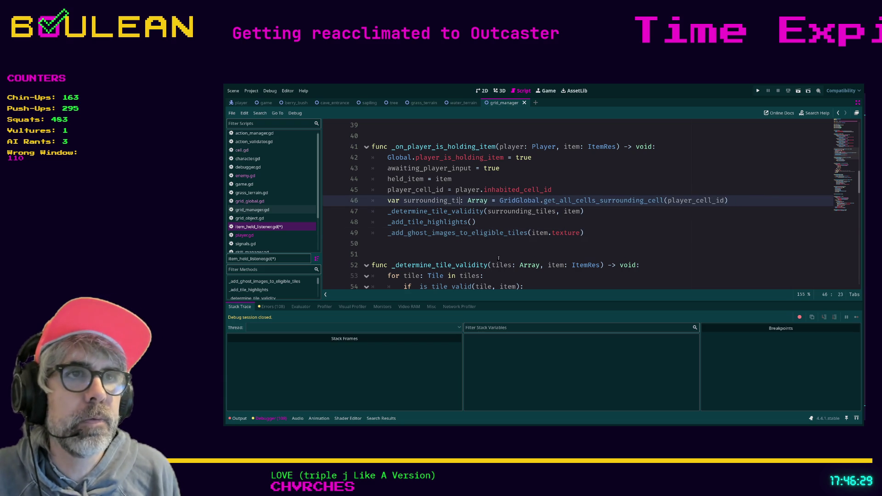
text(cekks)
key(BackSpace)
key(BackSpace)
key(BackSpace)
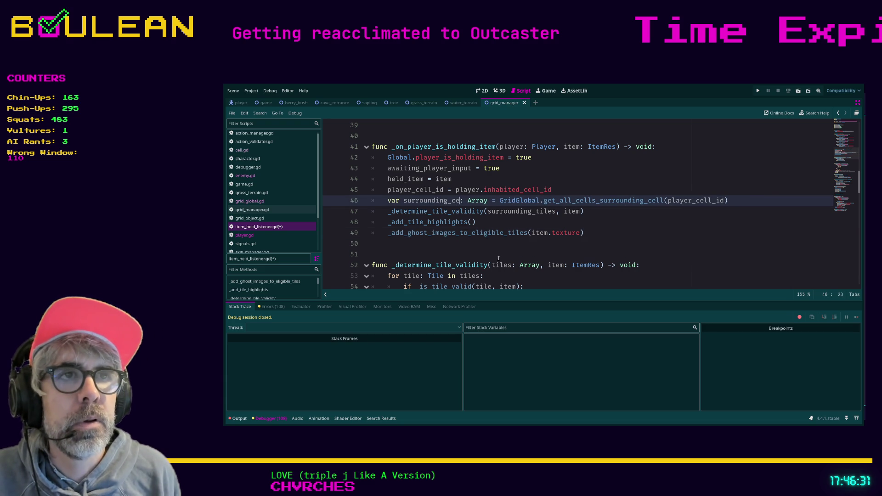
text(;)
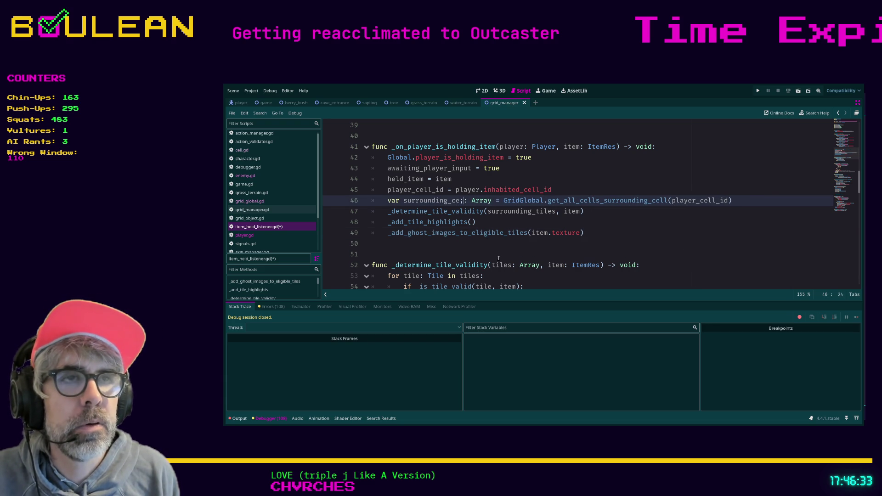
key(BackSpace)
text(lls)
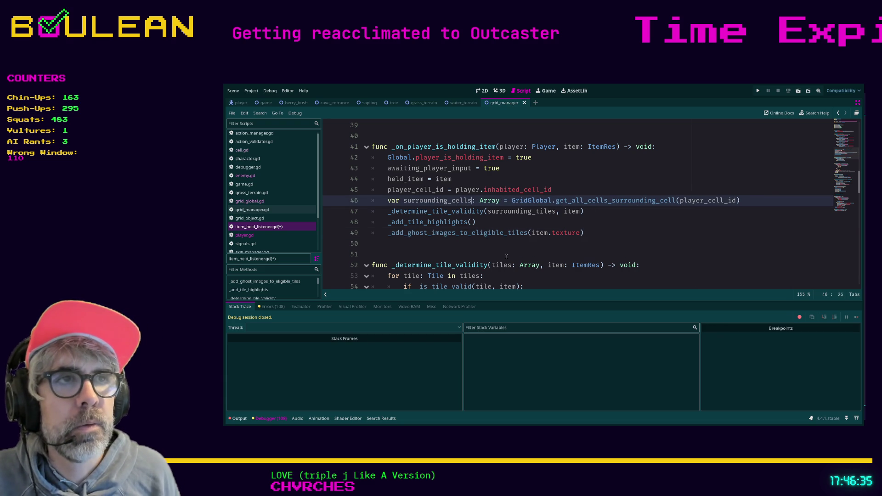
Pass surrounding_cells instead of surrounding_tiles to _determine_tile_validity on line 47.
click(557, 211)
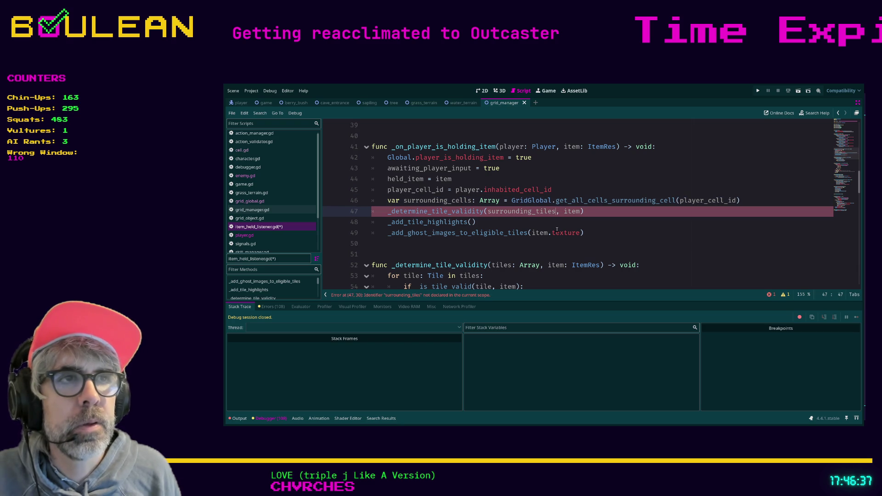
key(BackSpace)
key(BackSpace)
key(BackSpace)
text(cells)
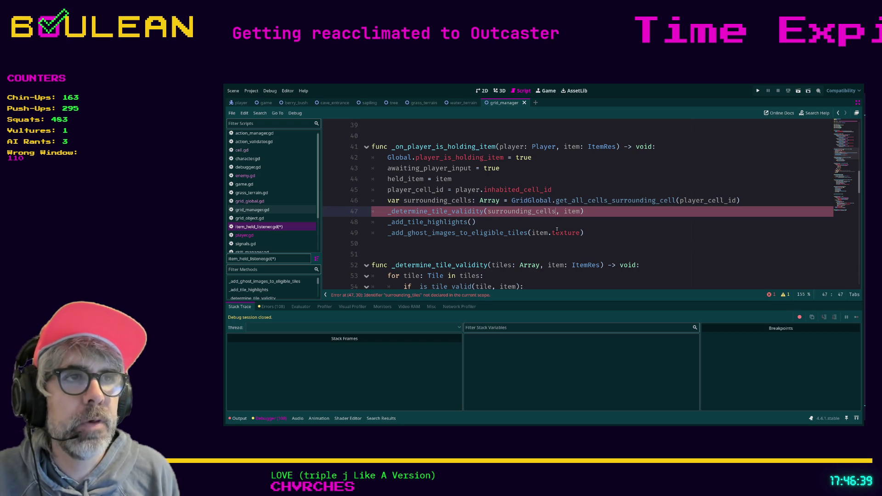
click(534, 225)
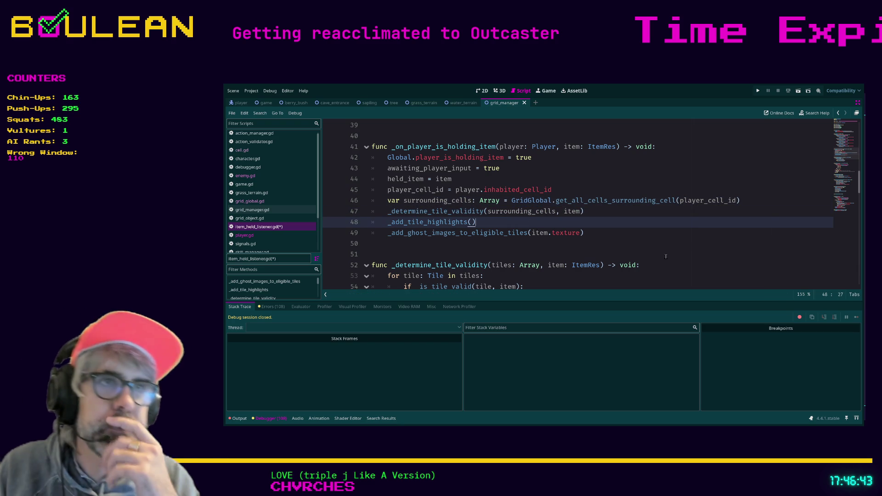
Jump to the _determine_tile_validity definition and scroll down to the _is_tile_valid function.
ctrl+click(462, 215)
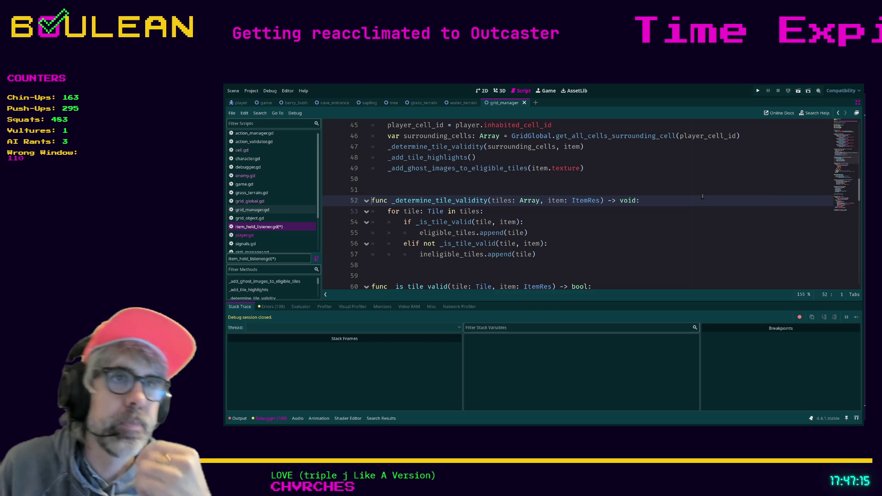
click(590, 254)
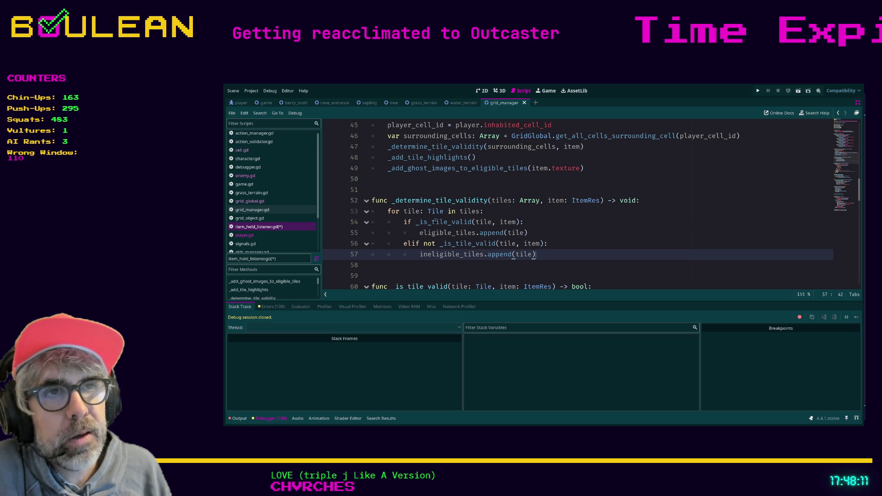
scroll(482, 216, down, 3)
click(482, 214)
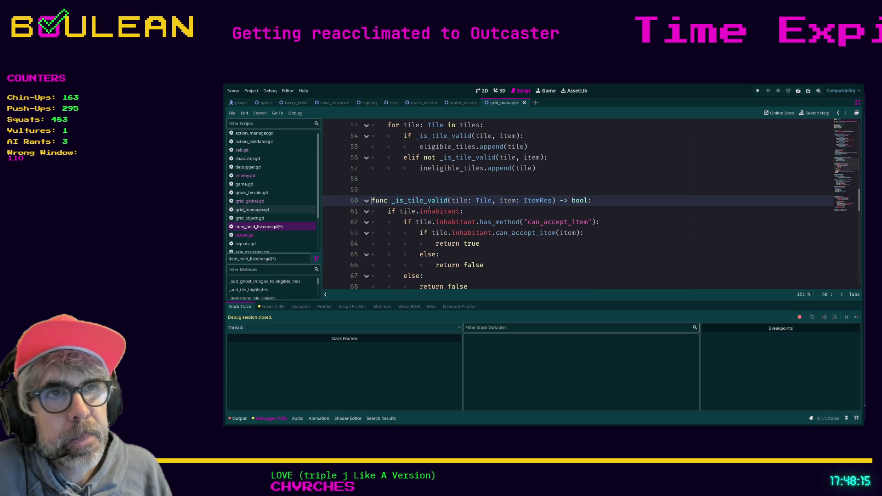
scroll(584, 219, down, 1)
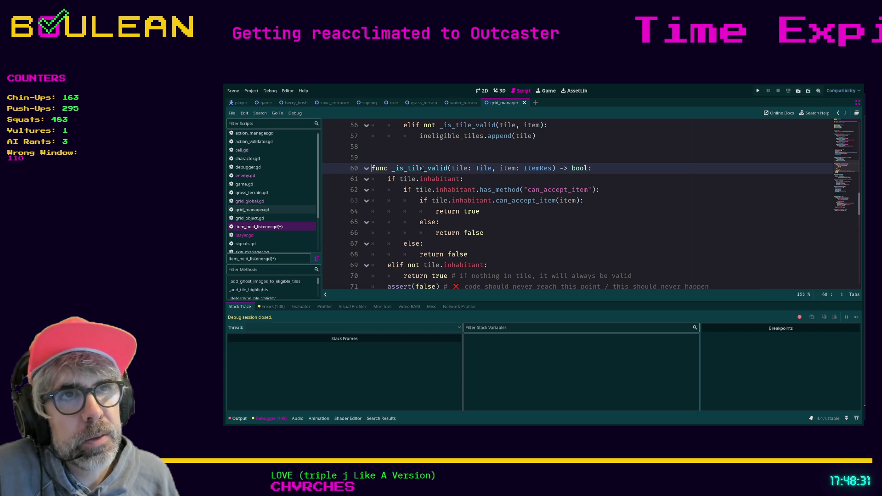
Rename the function to _is_cell_valid with parameter cell: Cell.
key(BackSpace)
key(BackSpace)
key(BackSpace)
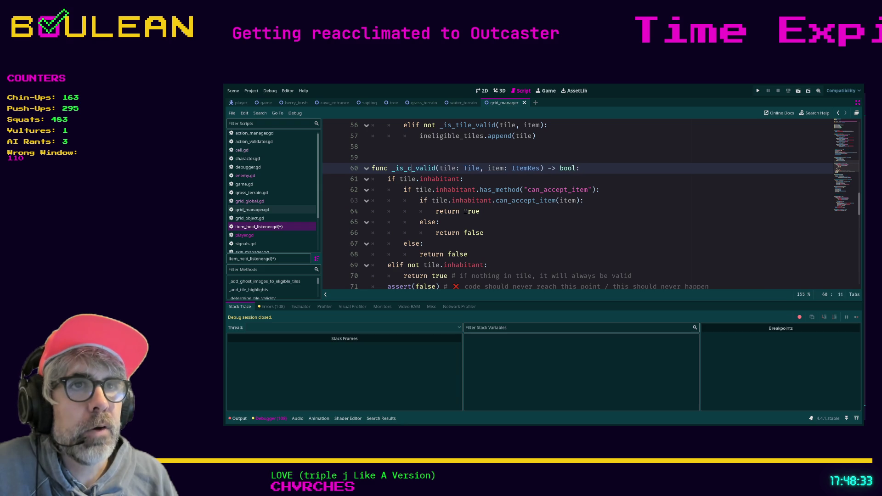
text(cell)
click(526, 240)
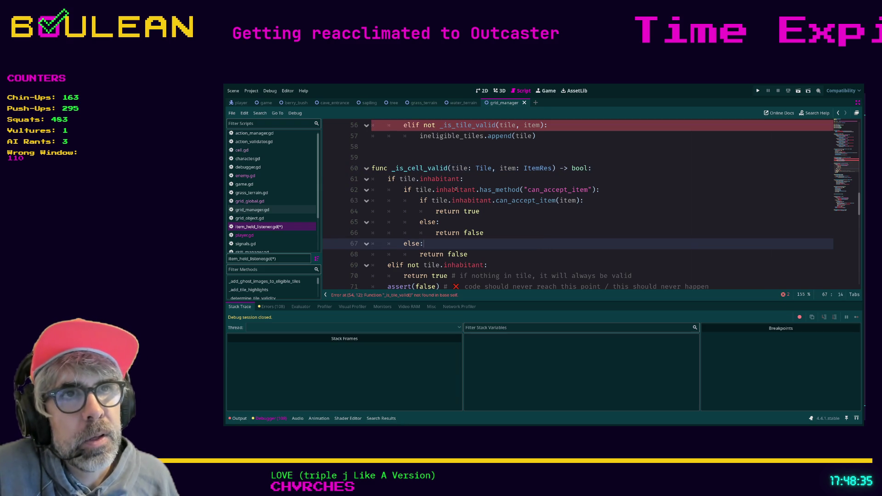
double_click(461, 168)
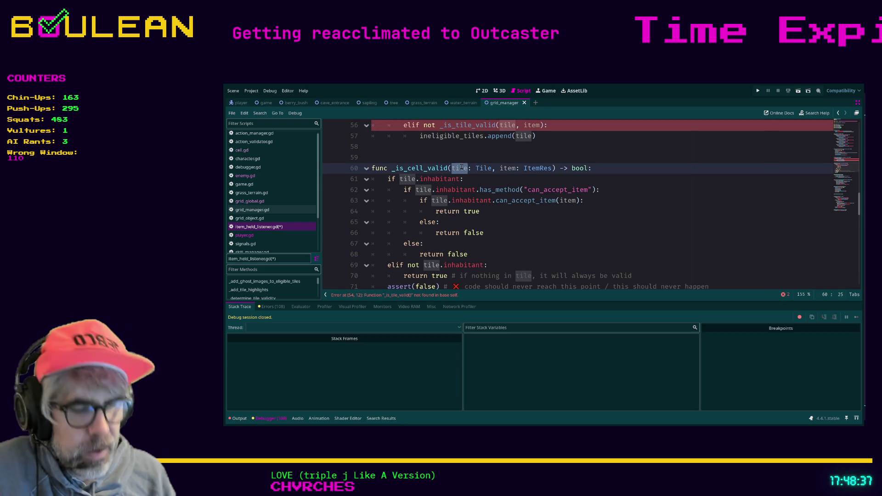
text(cell)
double_click(481, 168)
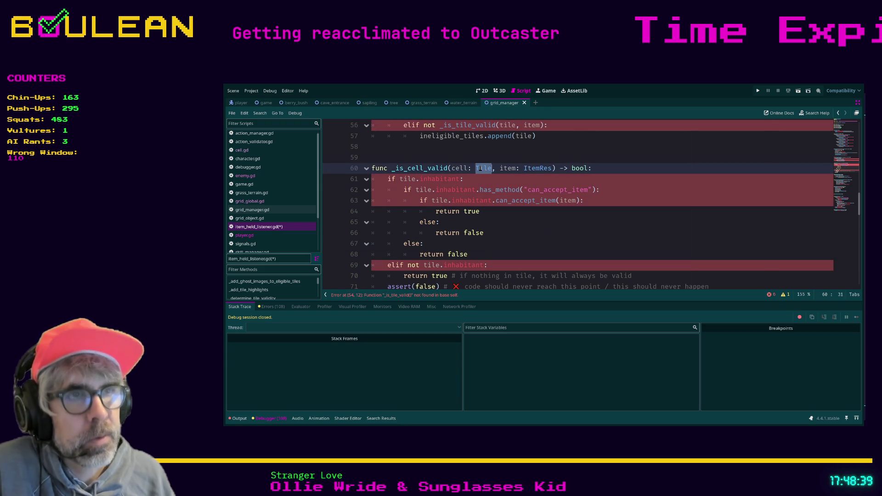
text(Cell)
click(758, 202)
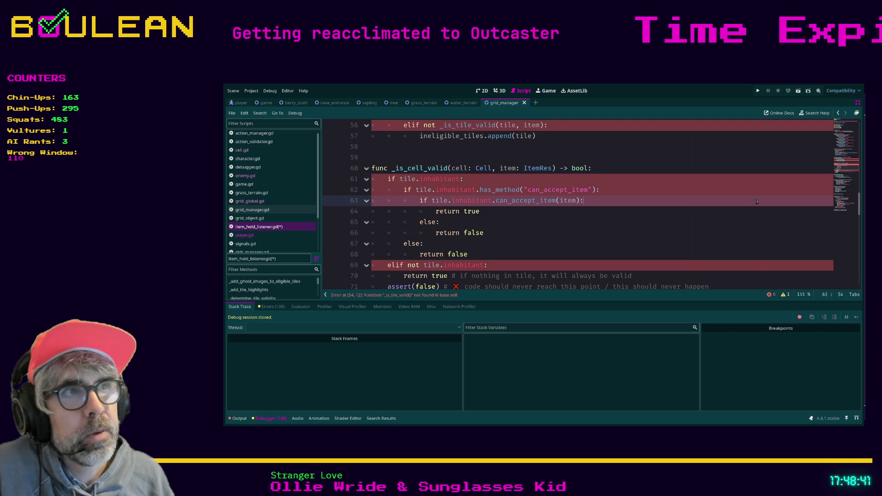
Make line 61's empty check use cell.priority_interactable_inhabitant.
double_click(407, 179)
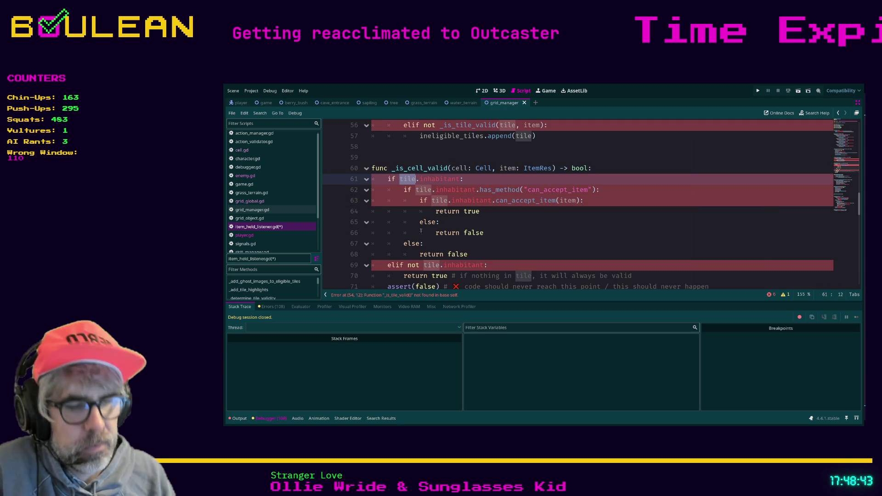
text(cell)
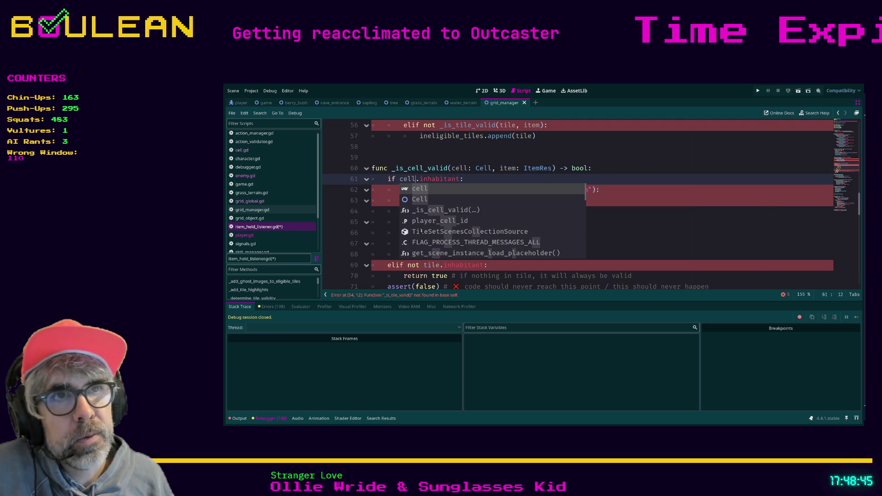
click(556, 222)
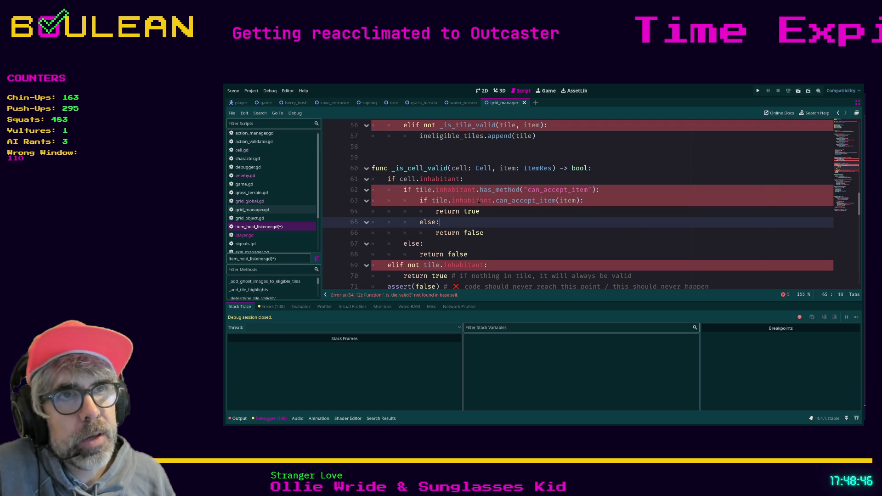
double_click(442, 179)
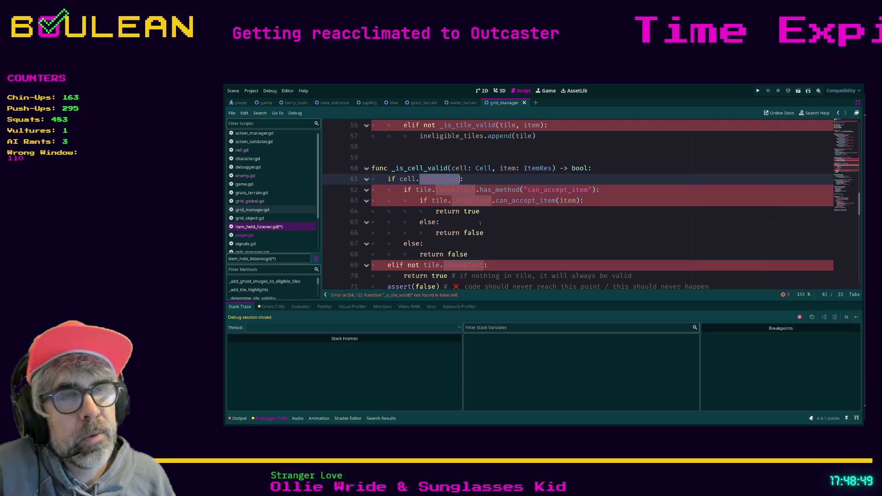
key(BackSpace)
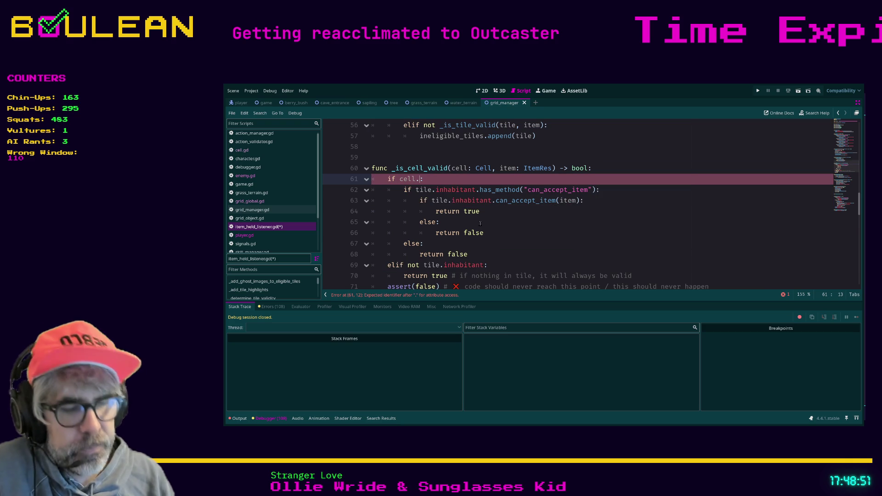
text(pr)
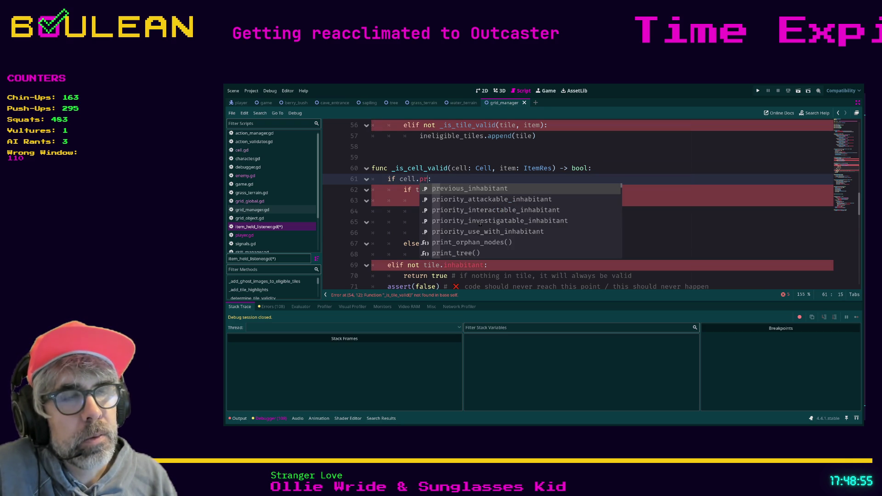
key(Down)
key(Down)
key(Return)
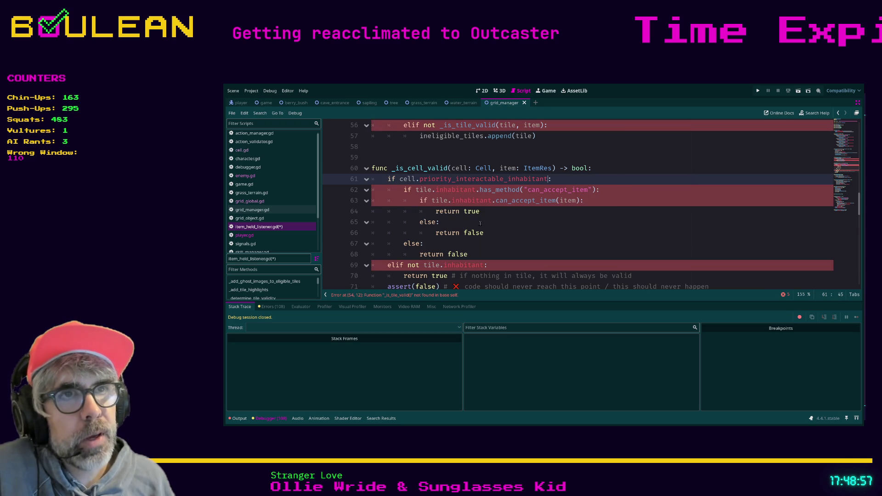
click(578, 216)
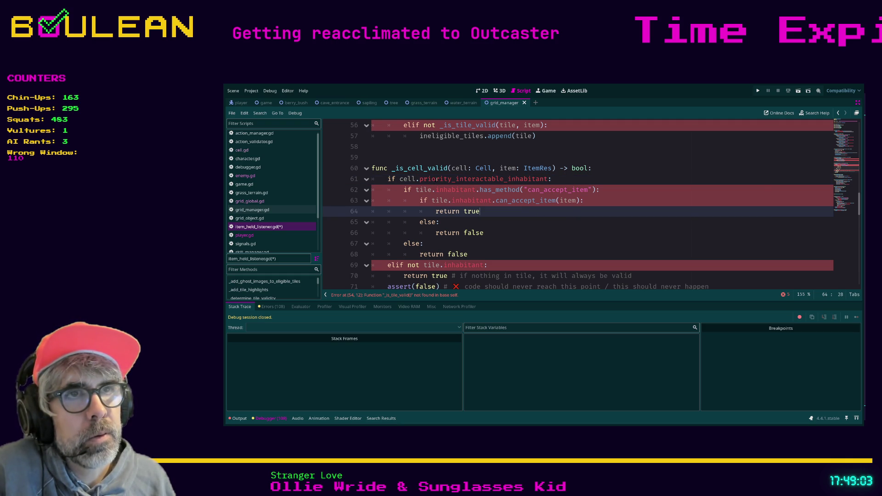
Replace tile.inhabitant on line 62 with cell.priority_interactable_inhabitant via copy and paste.
double_click(436, 179)
key(ctrl+c)
double_click(455, 189)
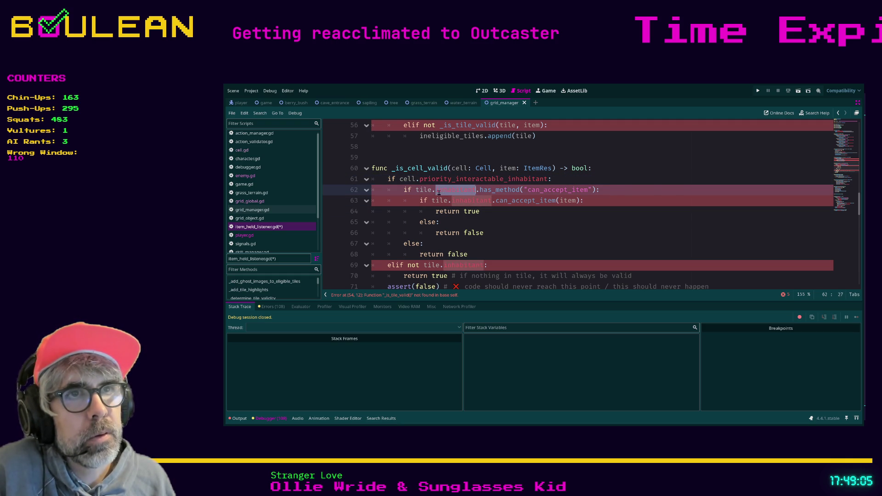
key(ctrl+v)
double_click(408, 180)
key(ctrl+c)
double_click(421, 190)
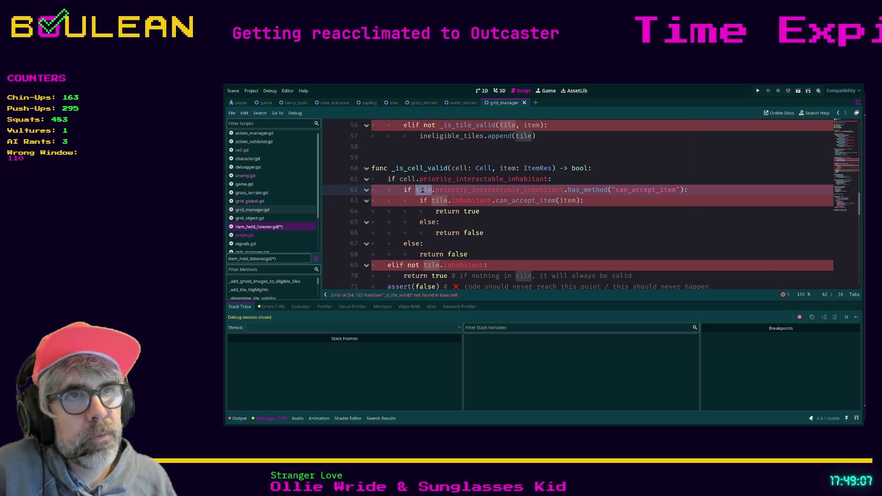
key(ctrl+v)
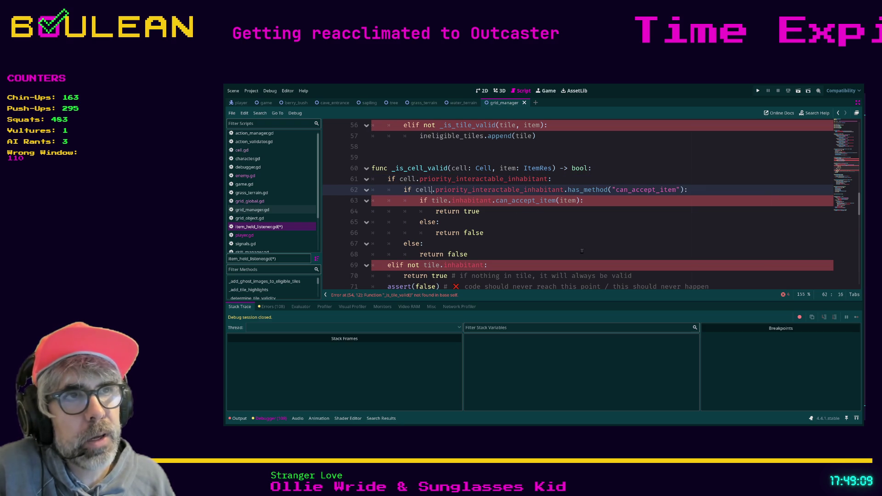
double_click(513, 191)
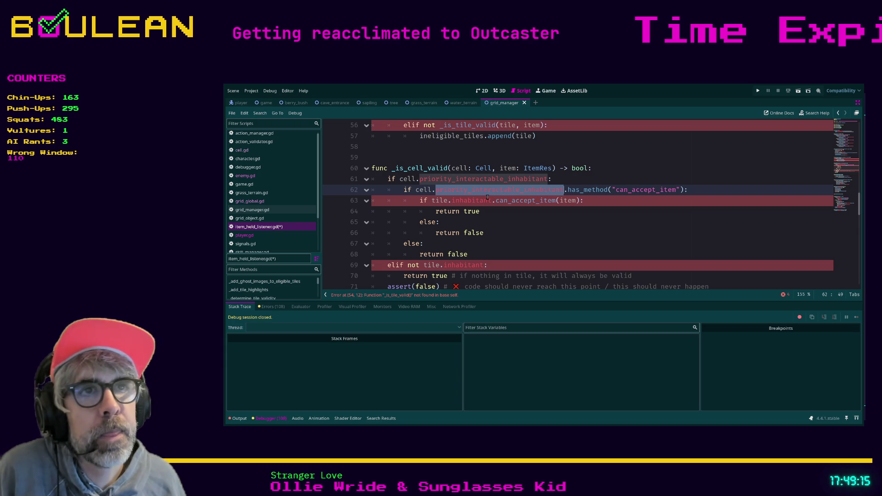
Replace the remaining tile references on line 63 with cell.
double_click(470, 201)
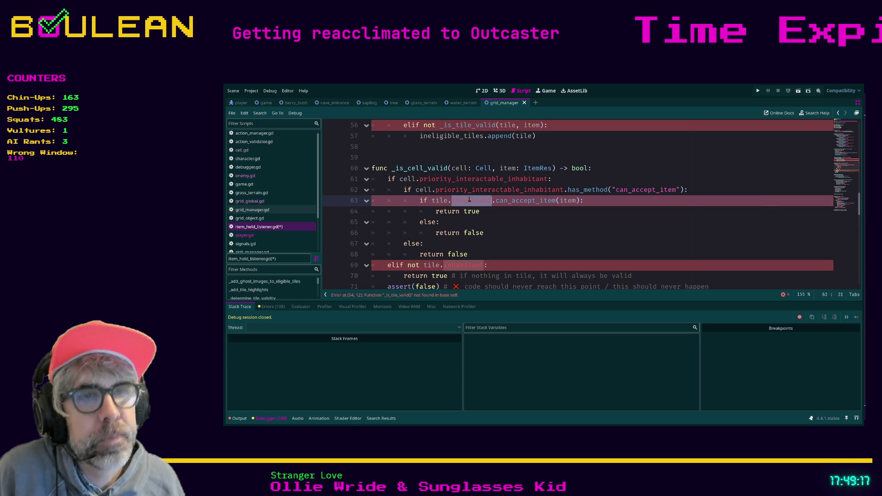
text(cell)
double_click(424, 190)
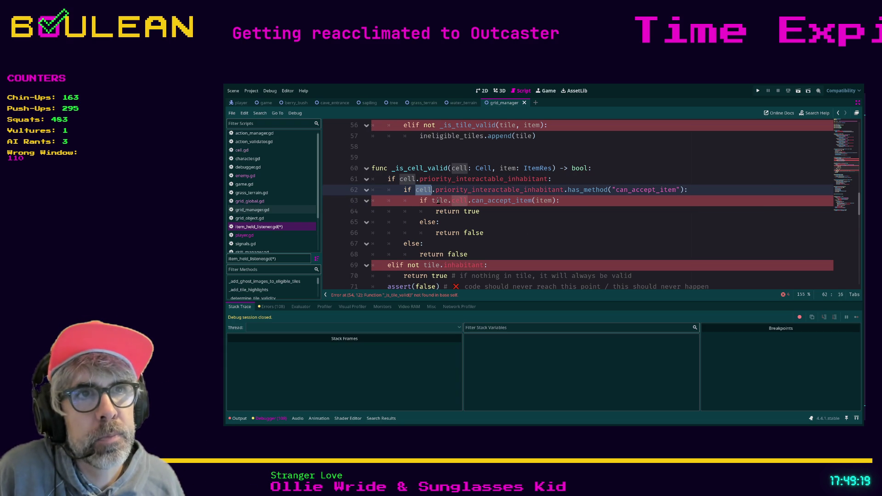
double_click(439, 200)
text(cell)
key(Down)
key(Down)
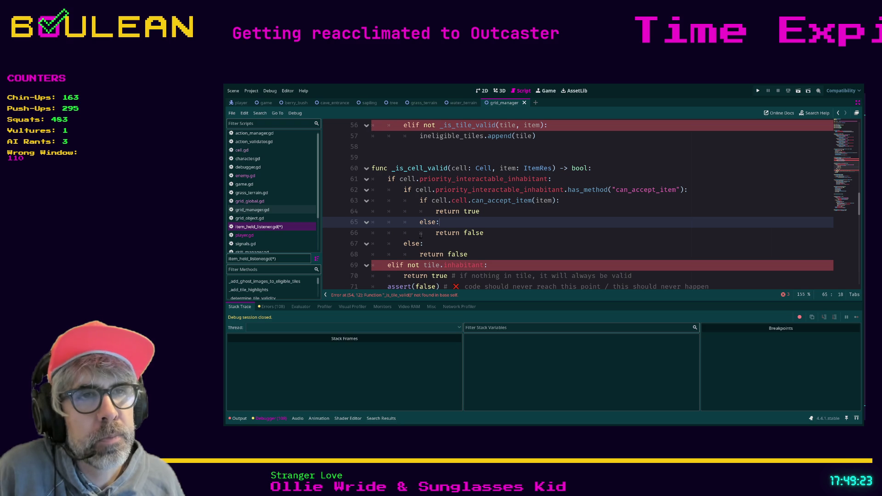
Change line 69's elif condition from tile to cell.can_drop_inhabitant using autocomplete.
scroll(465, 233, down, 1)
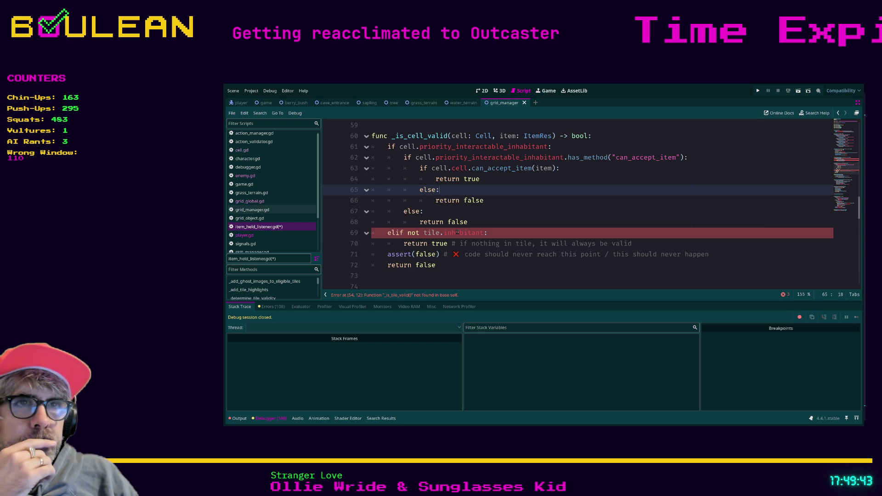
double_click(432, 234)
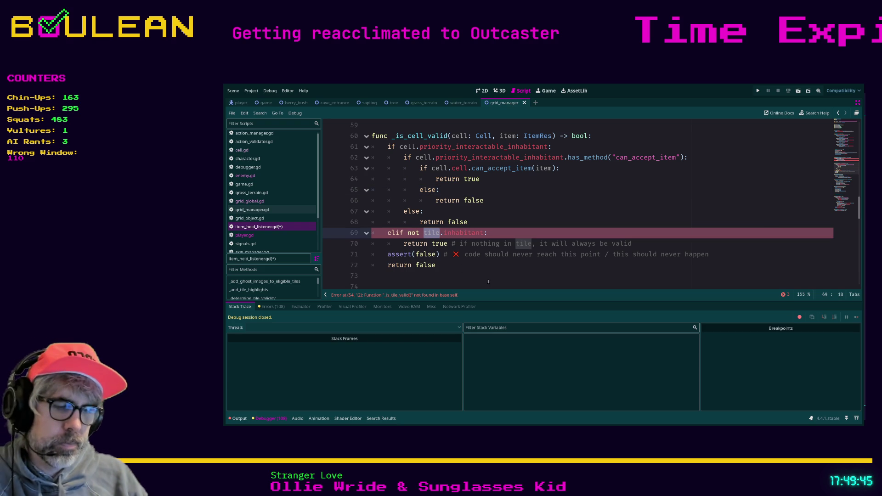
text(cell.c)
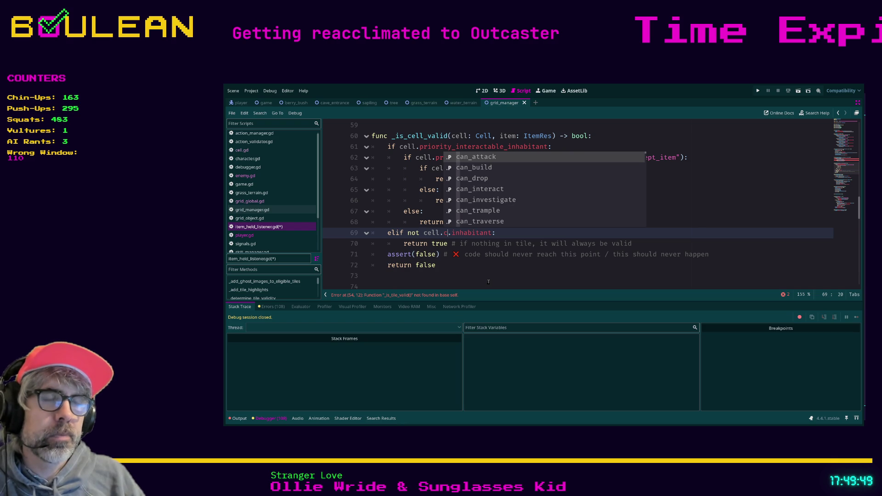
key(Down)
key(Down)
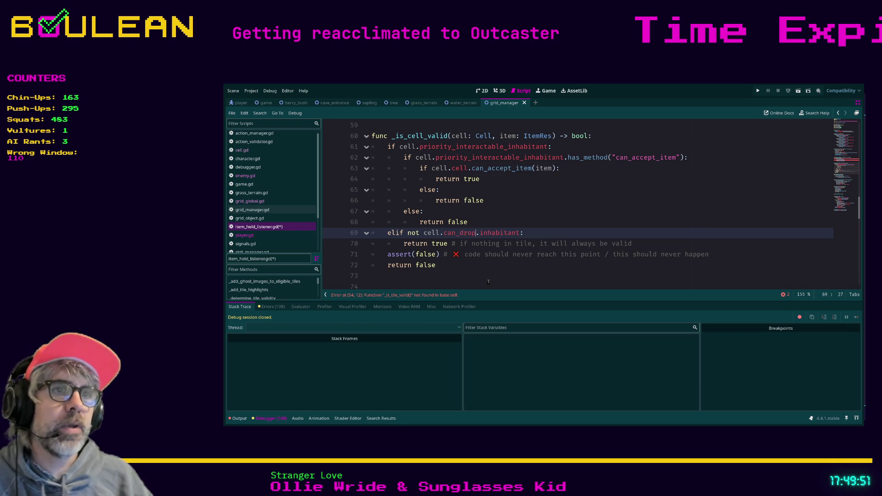
key(Return)
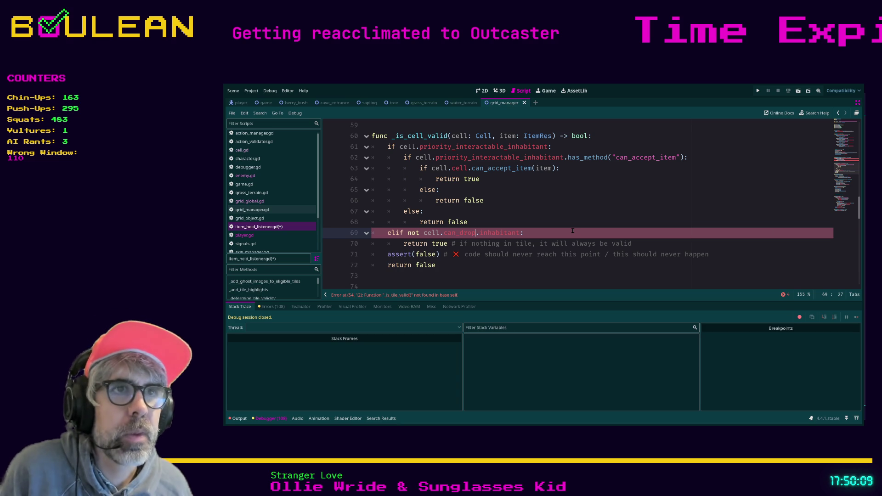
click(557, 219)
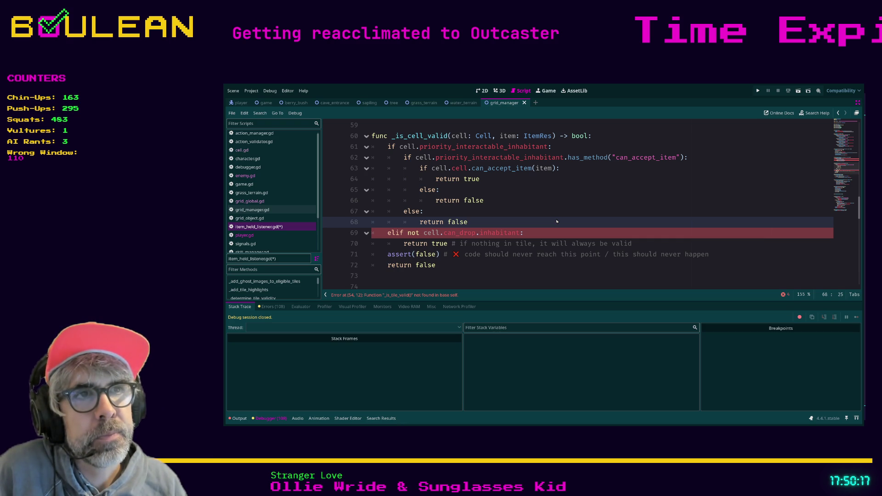
Search the project for is_cell_valid, then search the script for cell_valid.
key(ctrl+shift+f)
key(Return)
click(522, 199)
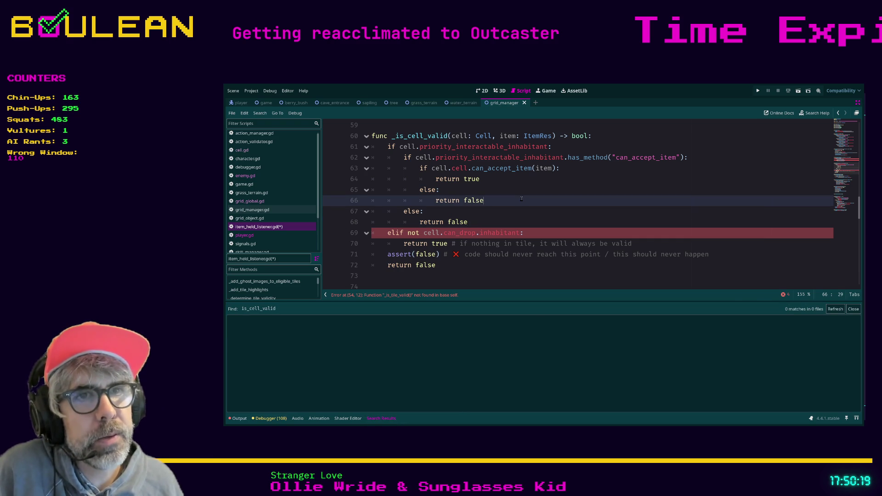
key(ctrl+f)
text(cell_vali)
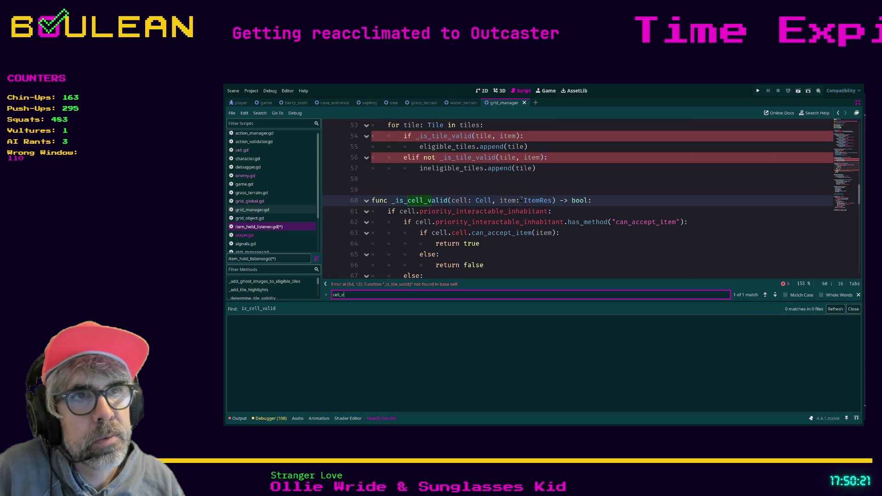
text(d)
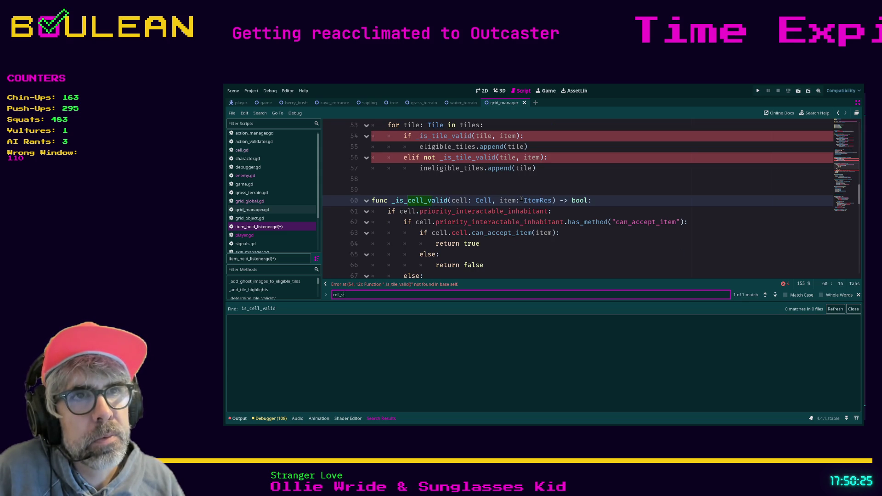
key(BackSpace)
key(BackSpace)
key(BackSpace)
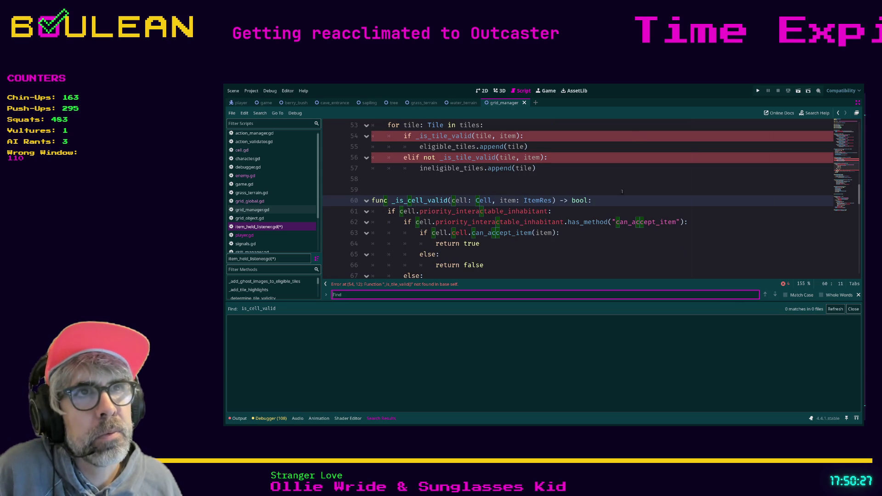
Search the script for 'validit' to locate the _determine_tile_validity call on line 47.
scroll(575, 198, up, 1)
scroll(622, 198, up, 1)
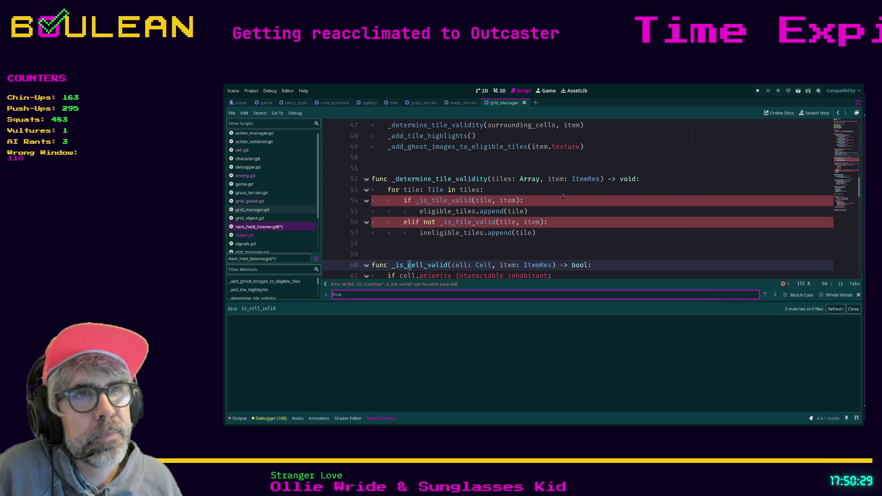
scroll(563, 197, up, 1)
scroll(496, 211, up, 1)
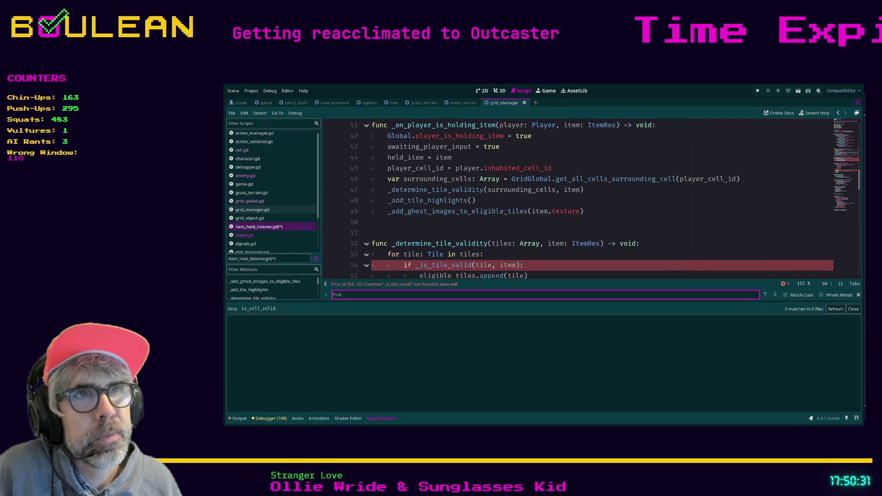
scroll(524, 222, up, 1)
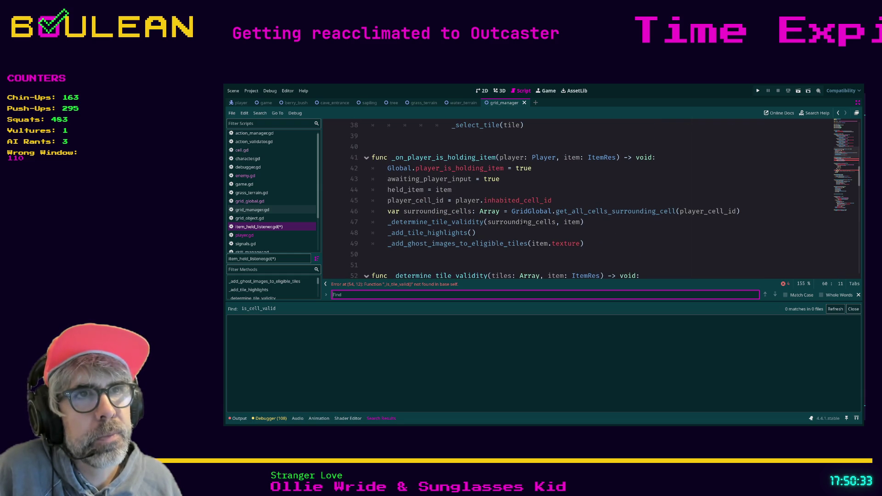
scroll(523, 222, down, 2)
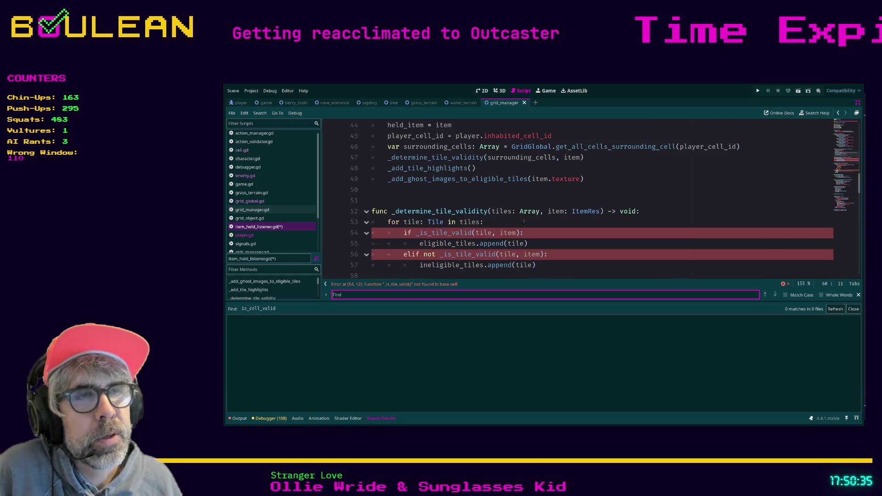
click(534, 231)
key(ctrl+f)
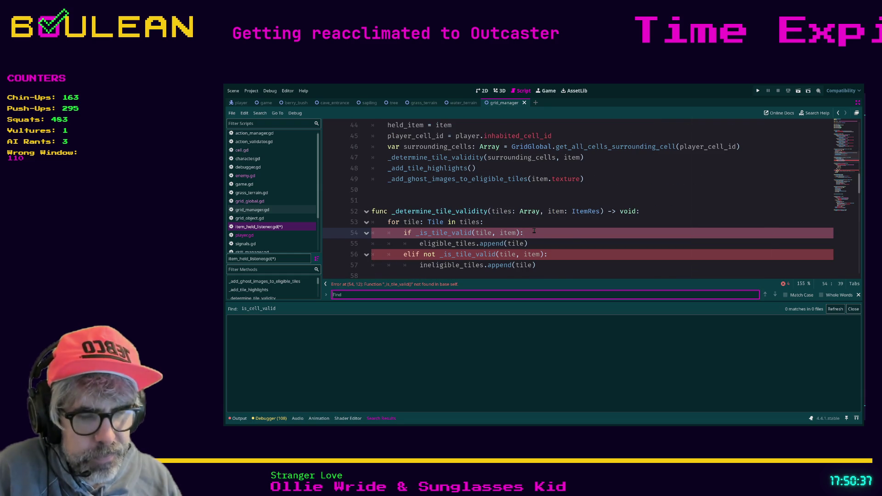
text(validit)
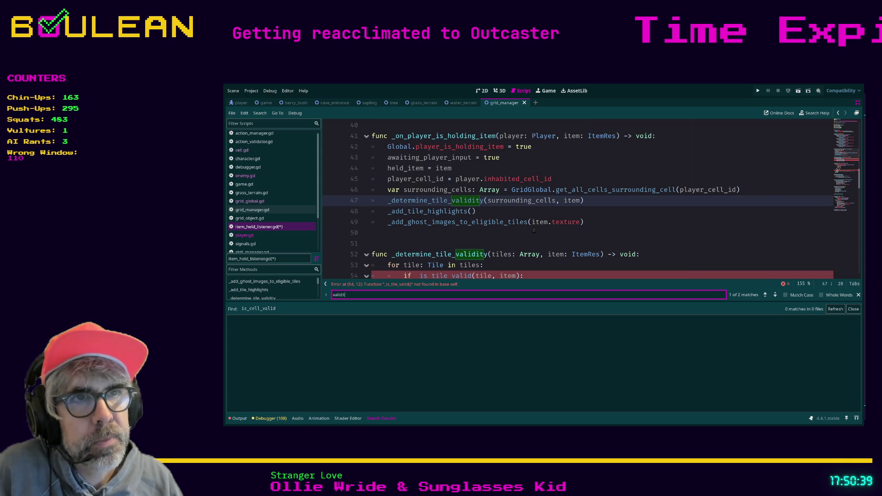
scroll(534, 231, up, 1)
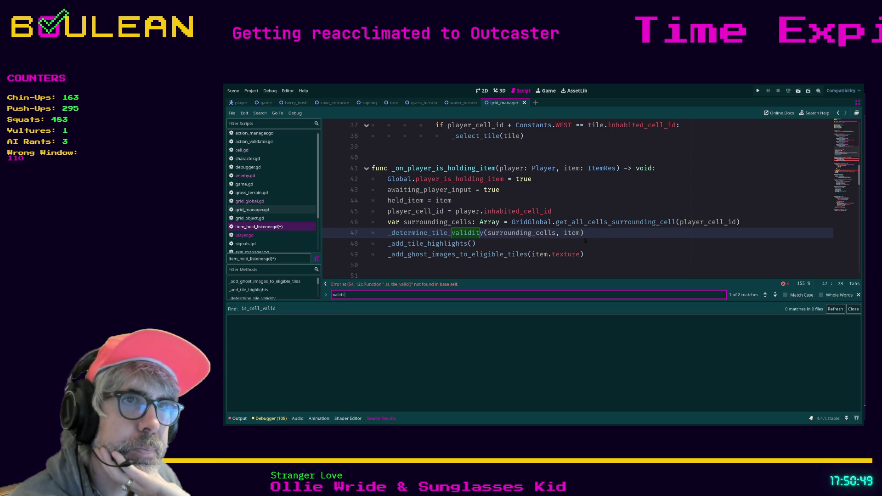
scroll(586, 240, up, 1)
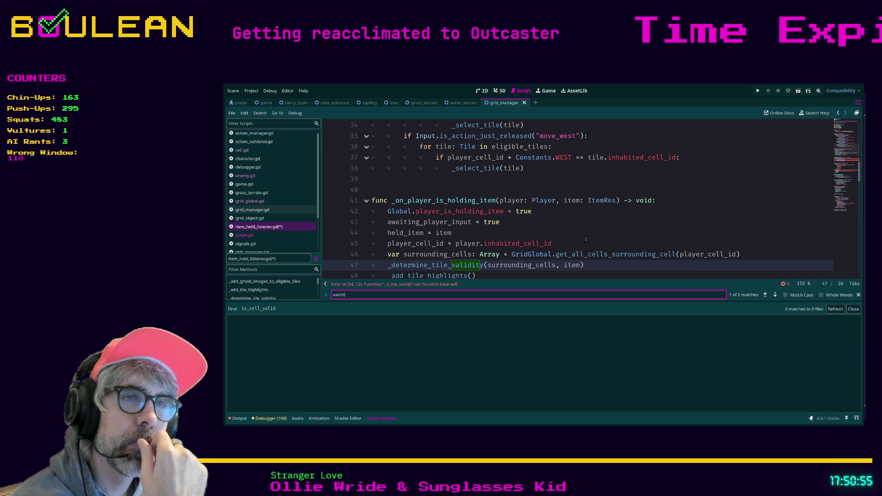
scroll(586, 240, down, 1)
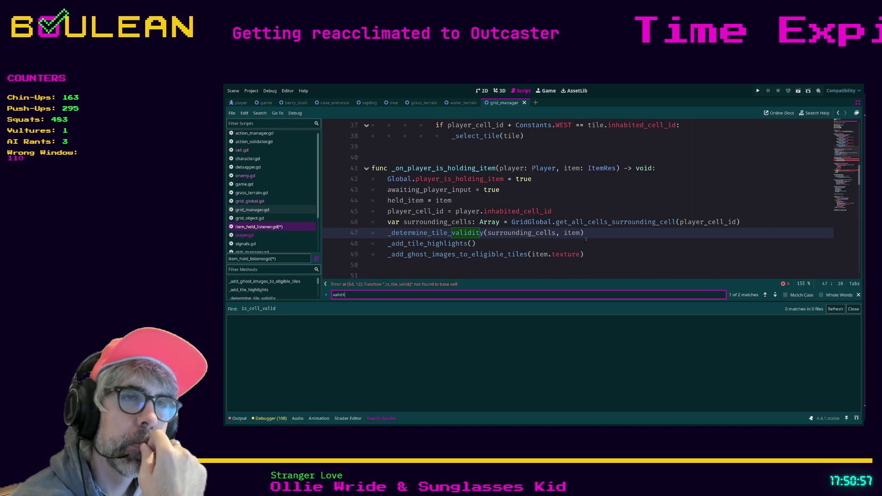
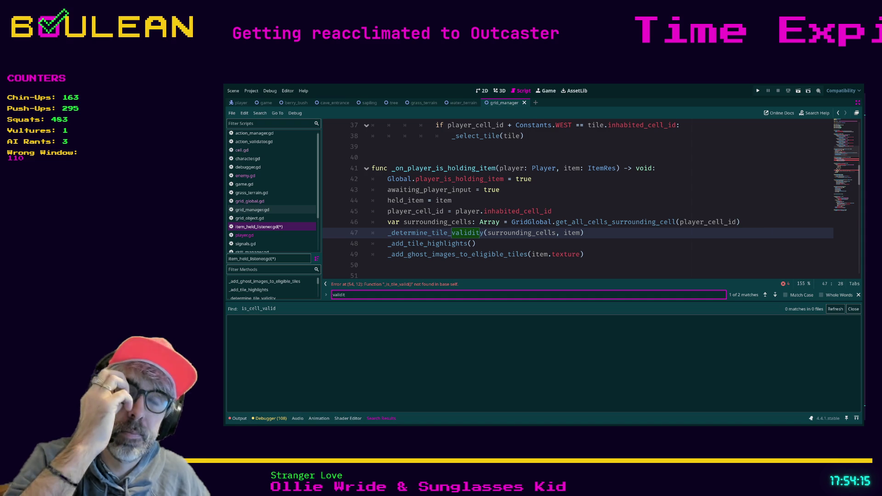
Jump to the _determine_tile_validity definition and bookmark its line.
click(493, 246)
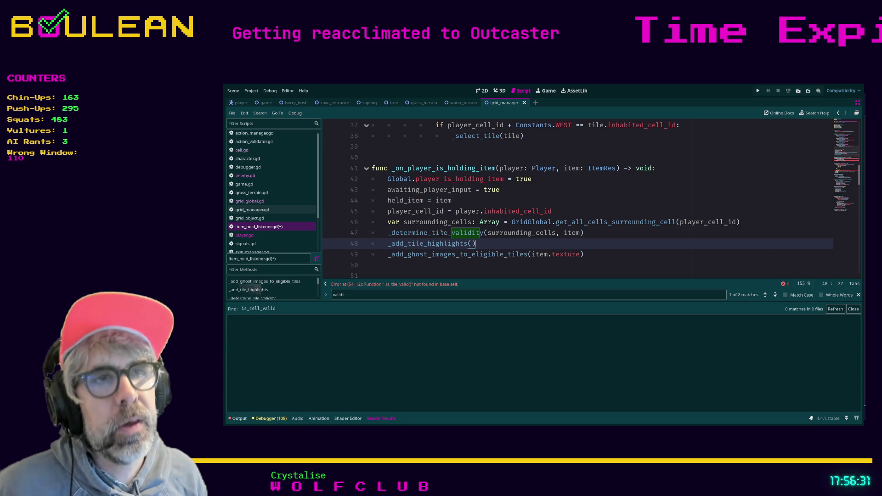
click(452, 233)
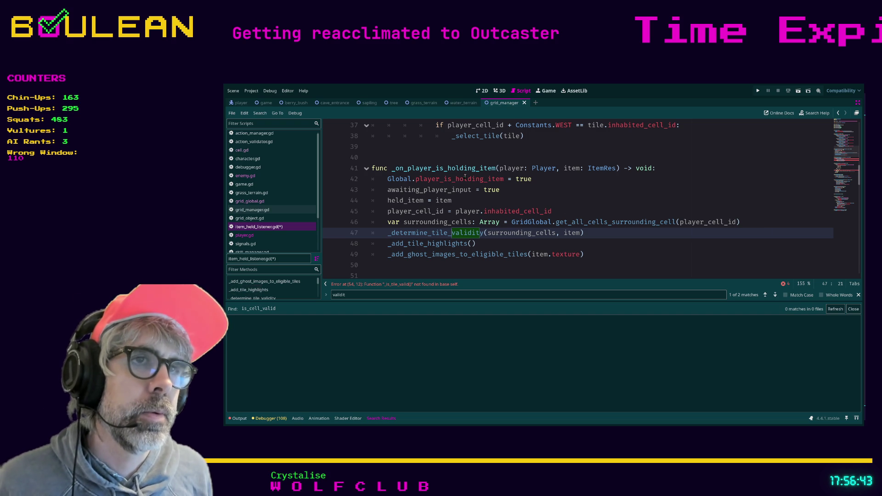
ctrl+click(427, 233)
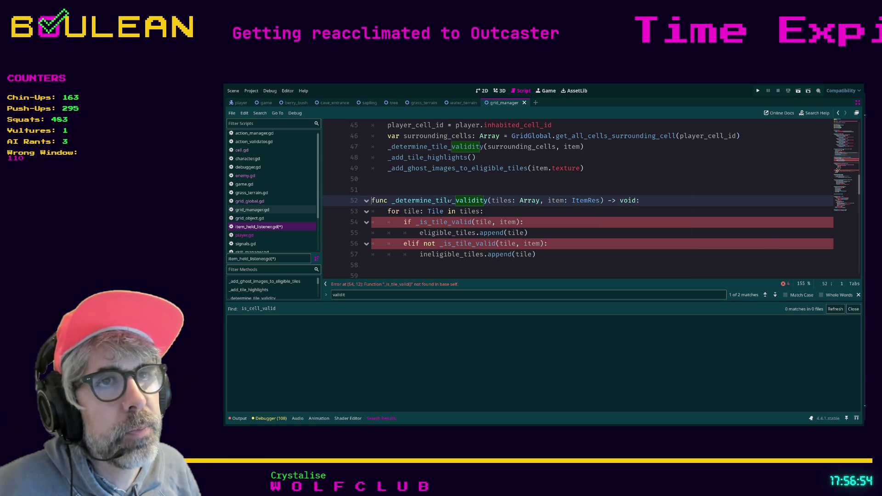
click(492, 187)
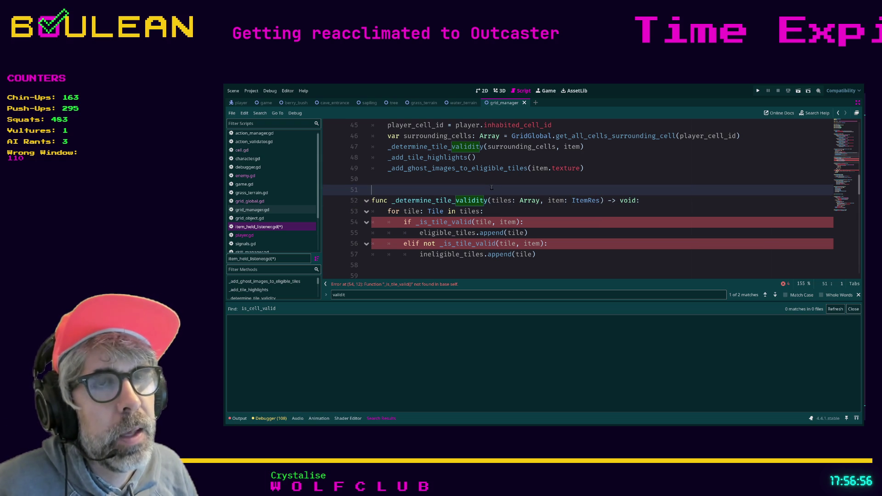
click(373, 201)
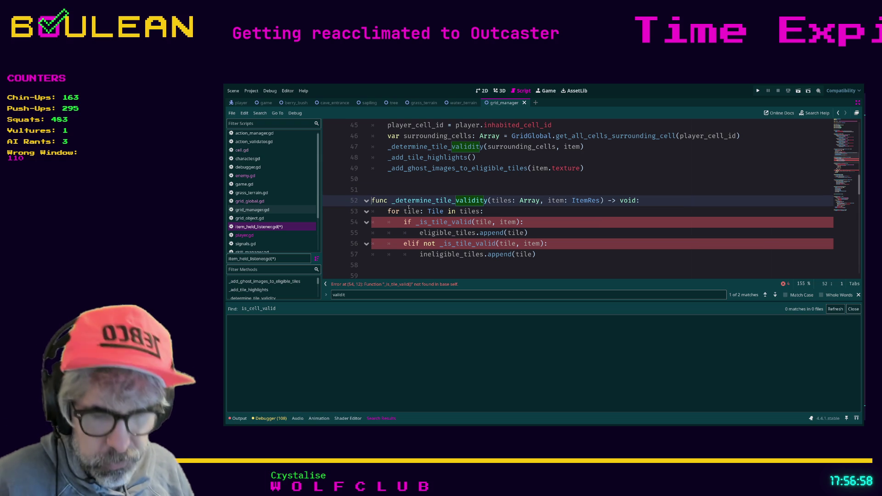
key(ctrl+alt+b)
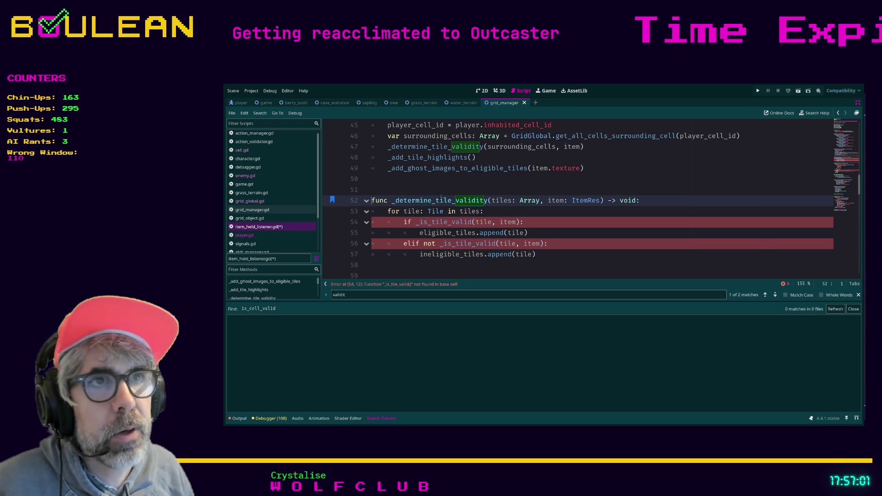
Bookmark line 47, where the held-item handler calls _determine_tile_validity.
click(766, 295)
click(593, 201)
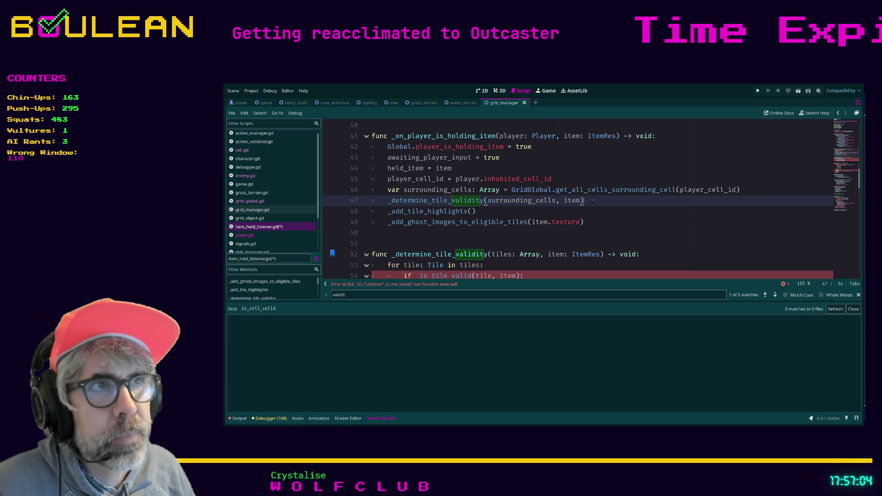
key(ctrl+alt+b)
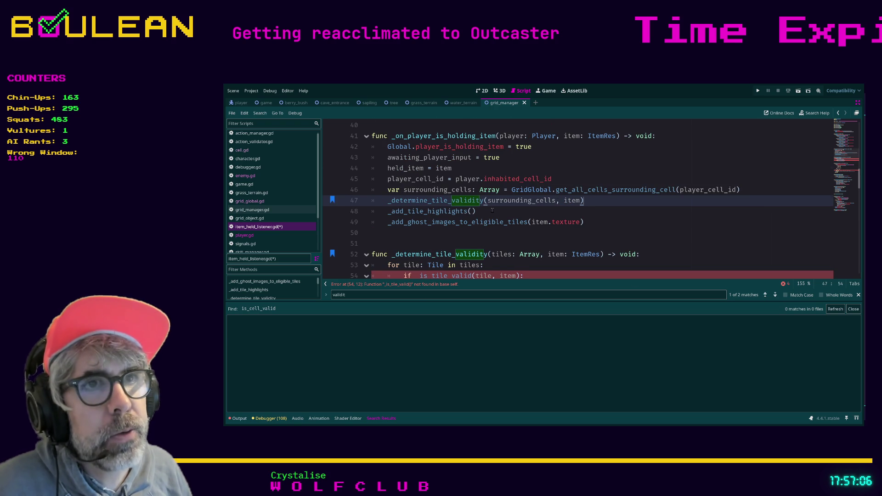
scroll(493, 211, down, 1)
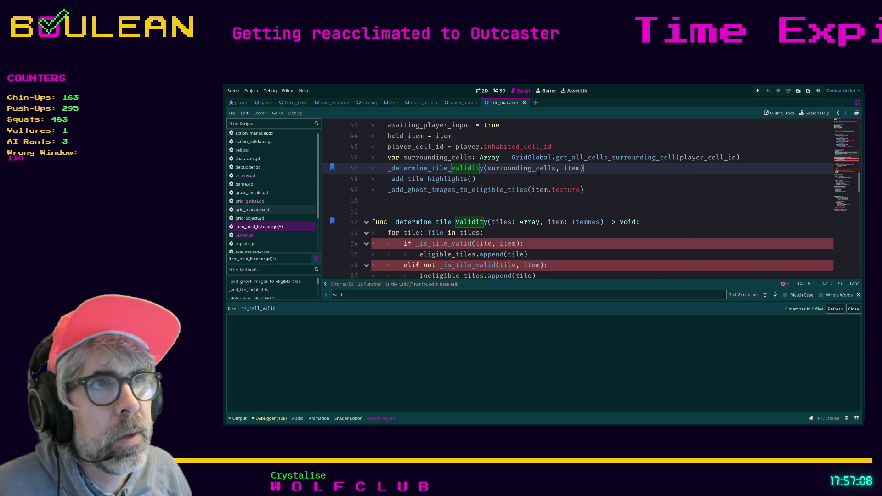
scroll(539, 170, up, 1)
scroll(558, 207, up, 1)
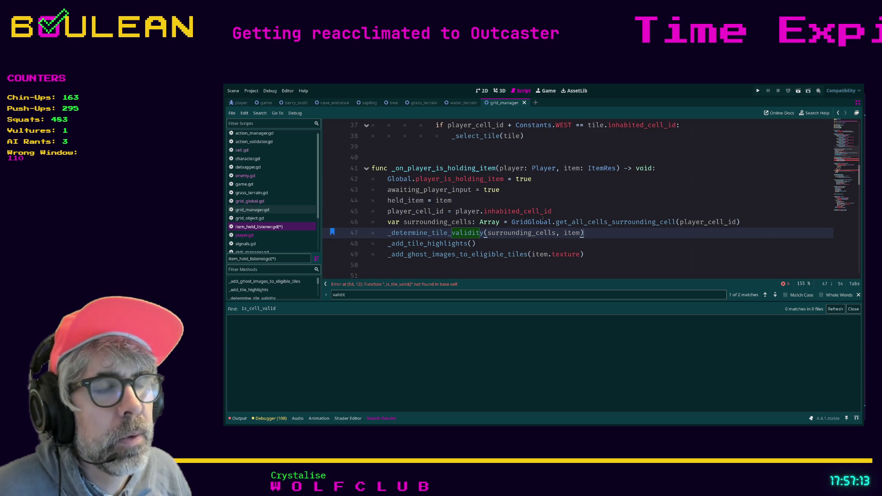
scroll(555, 212, down, 2)
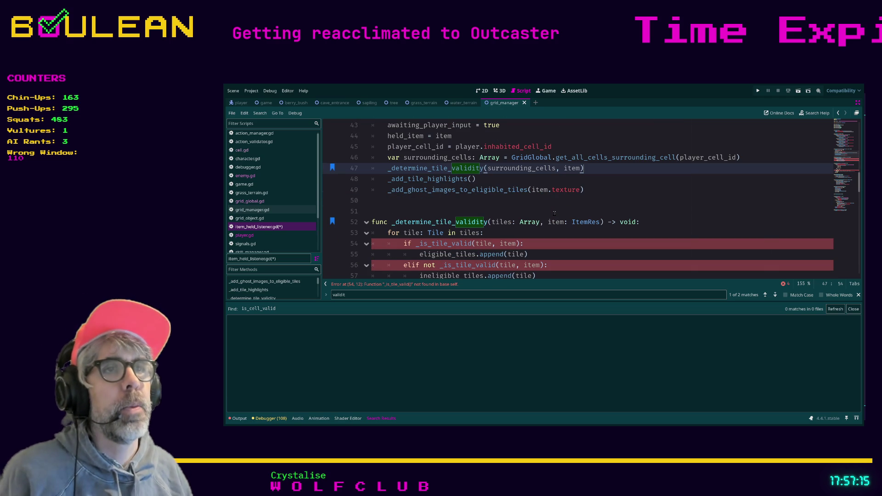
scroll(535, 213, down, 1)
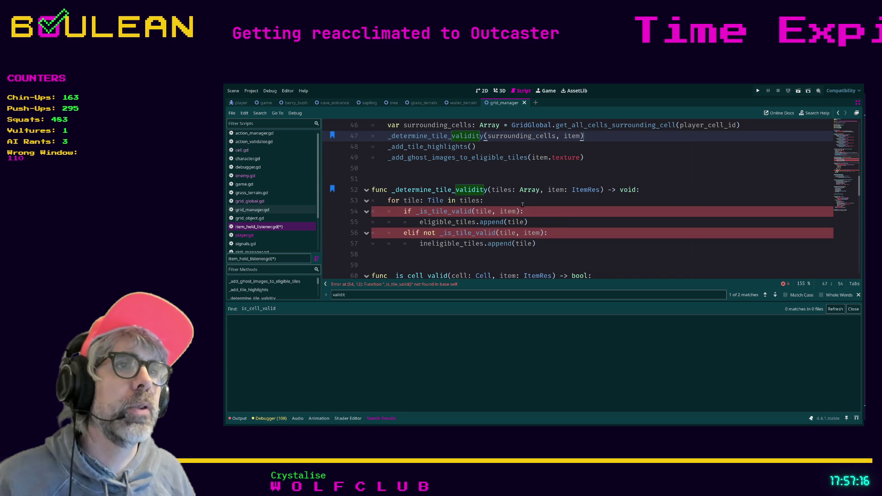
scroll(522, 204, up, 1)
Rename the tiles parameter to cells and change the loop header to 'for cell: Cell in cells'.
double_click(500, 222)
text(ce)
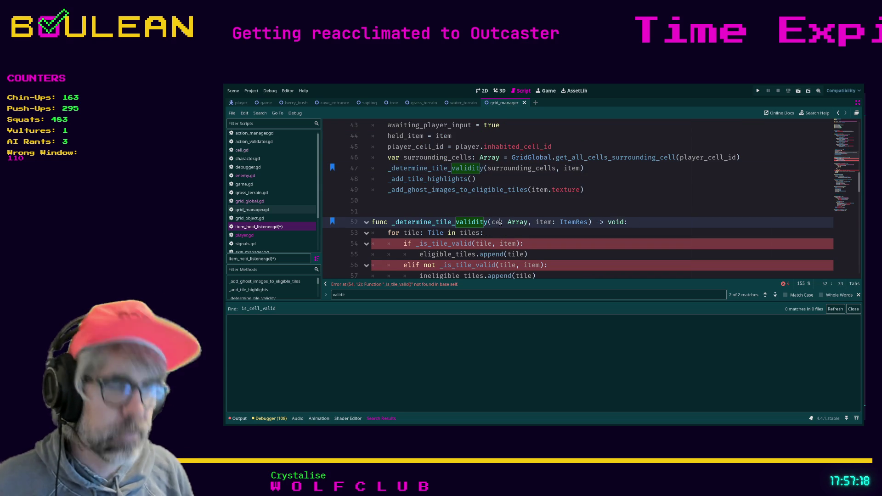
text(lls)
double_click(412, 233)
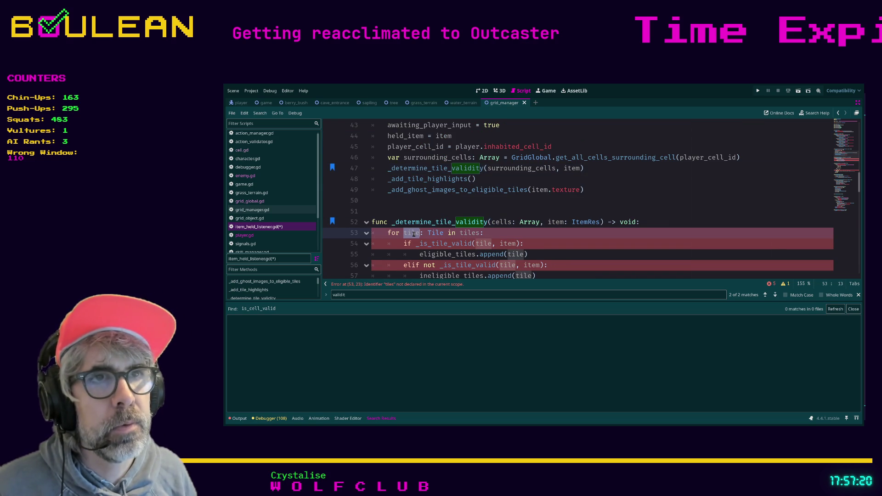
text(cell)
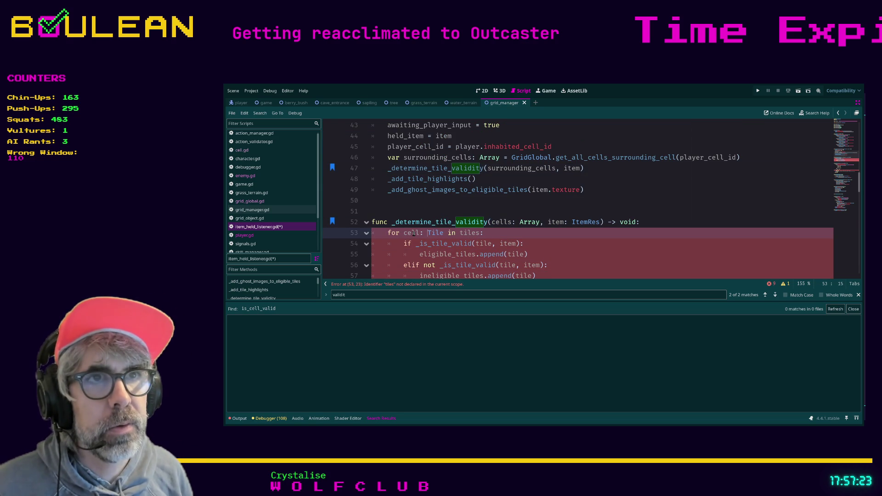
key(shift+Right)
key(shift+Right)
key(shift+Right)
text(Cell)
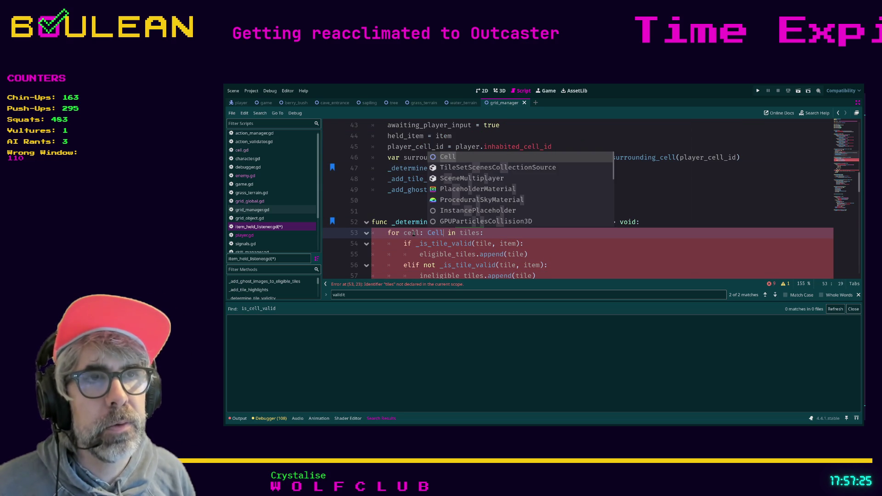
double_click(470, 233)
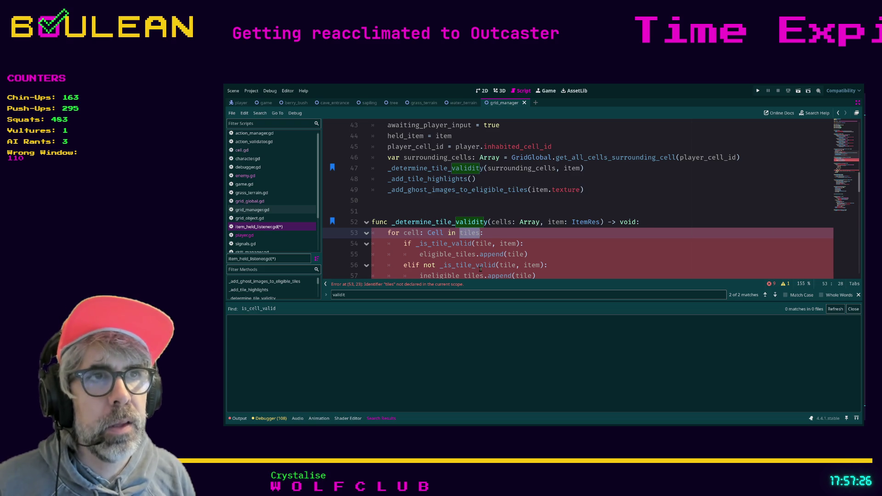
text(cells)
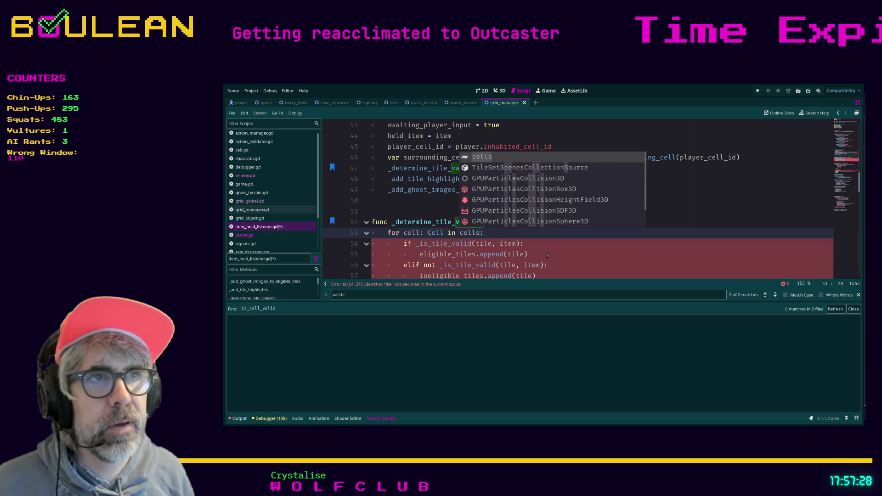
click(548, 256)
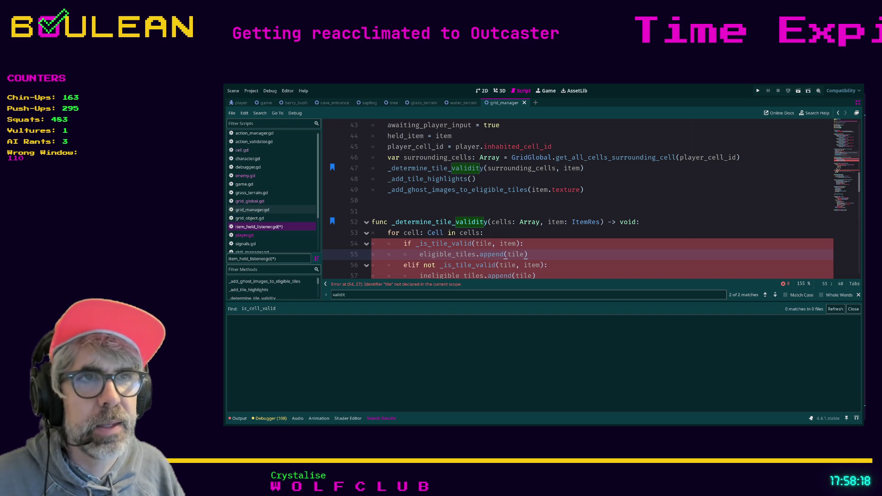
Rename the _is_tile_valid call on line 54 to _is_cell_valid.
click(489, 222)
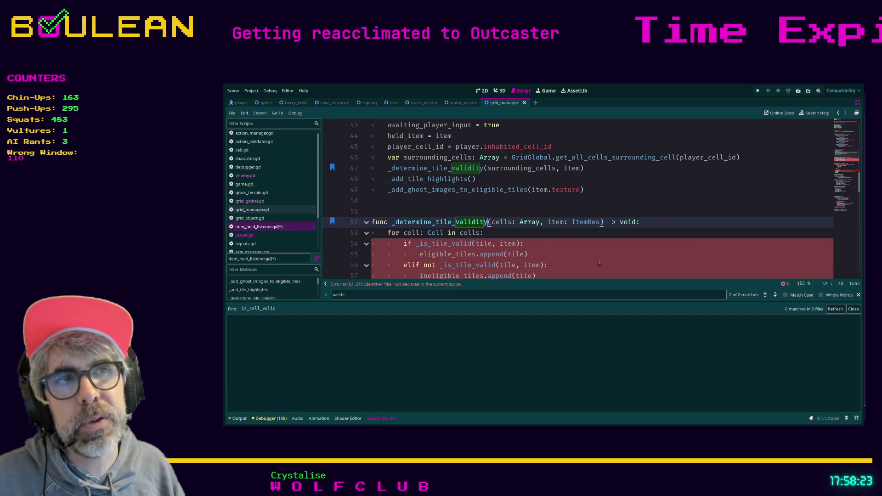
scroll(571, 251, down, 1)
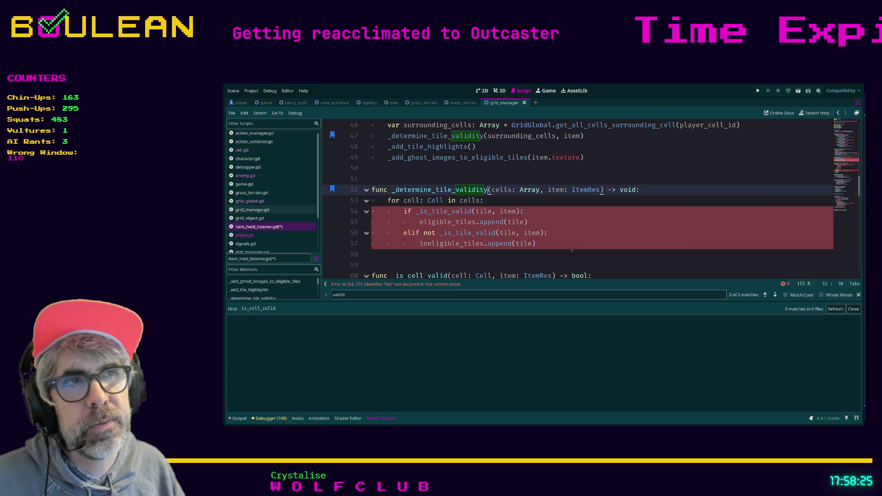
click(569, 245)
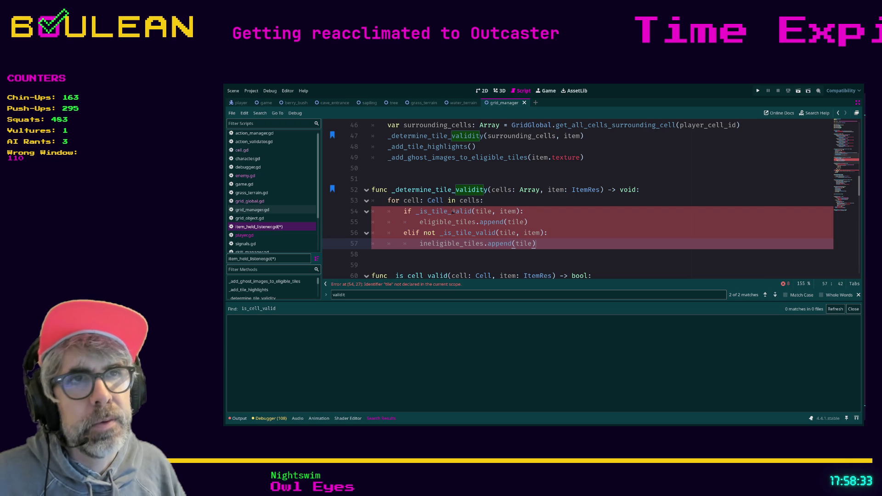
key(Up)
key(Up)
key(Up)
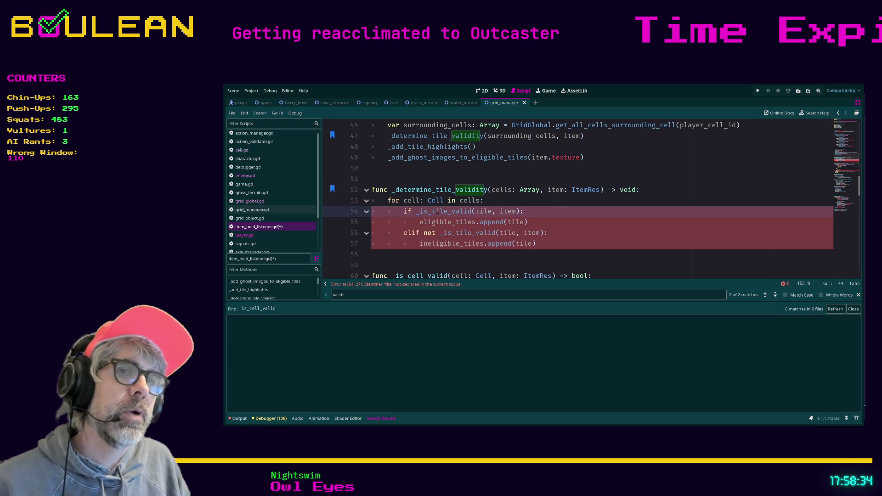
scroll(410, 233, down, 1)
click(449, 179)
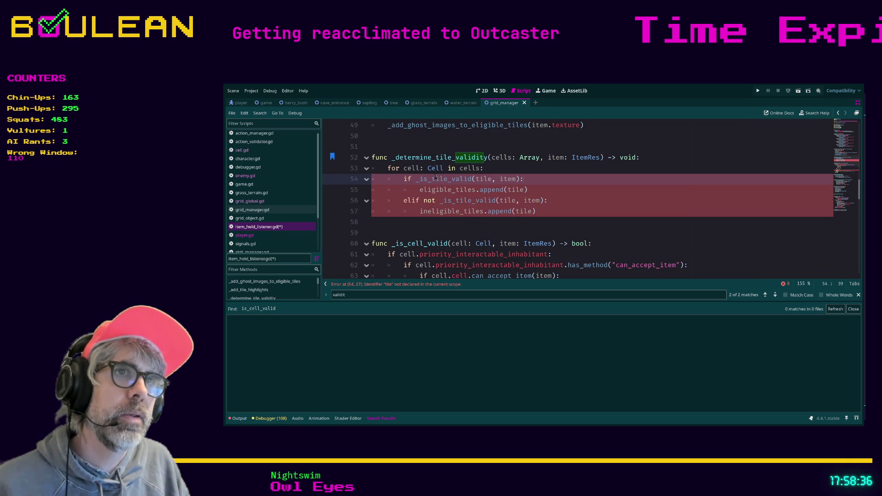
key(BackSpace)
key(BackSpace)
key(BackSpace)
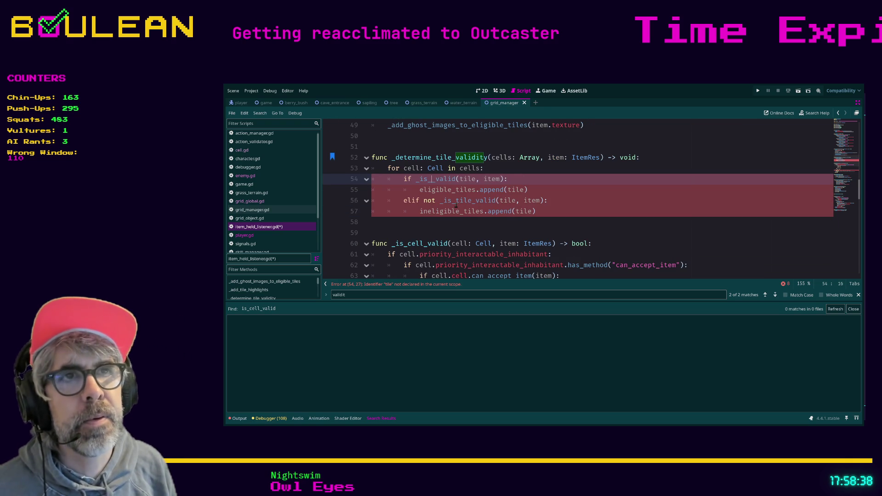
text(cell)
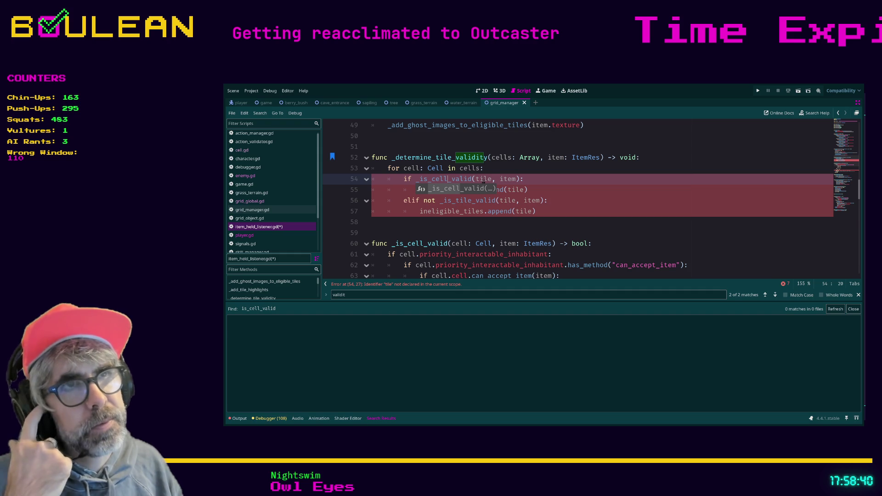
Pass cell into the line 54 check and rename eligible_tiles on line 55 toward eligible_cells.
double_click(483, 180)
text(cell)
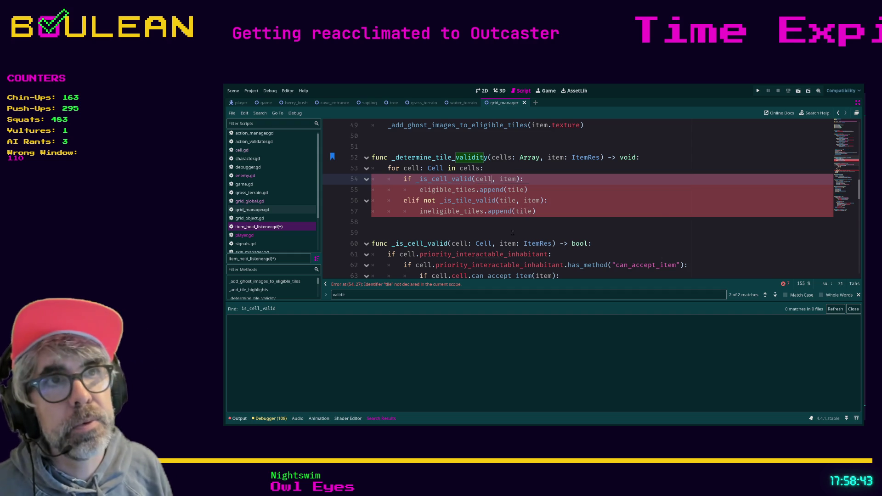
click(554, 180)
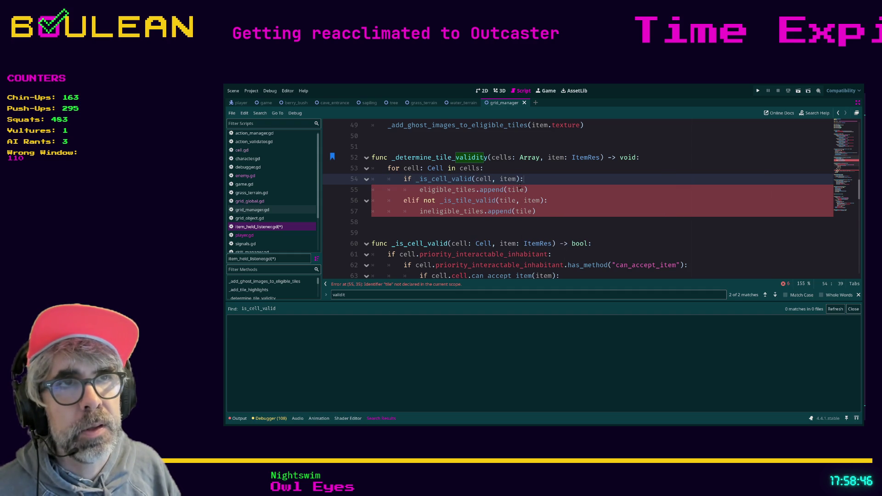
click(476, 189)
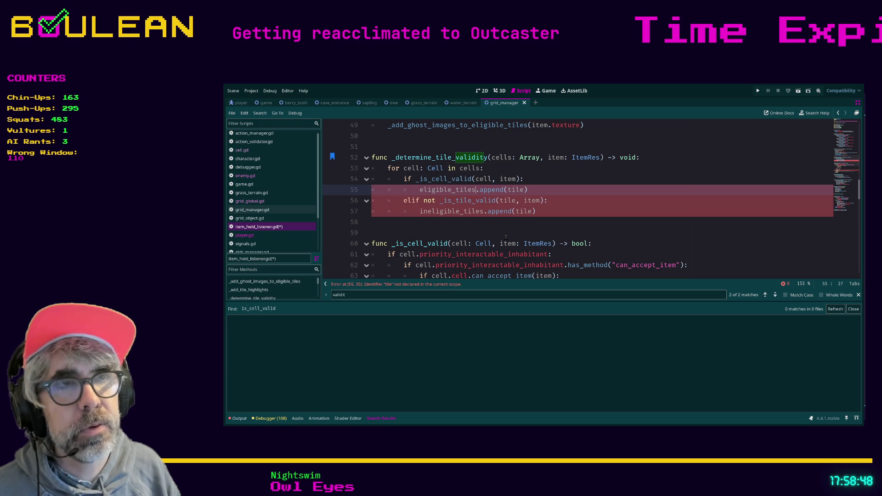
key(BackSpace)
key(BackSpace)
key(BackSpace)
text(cell)
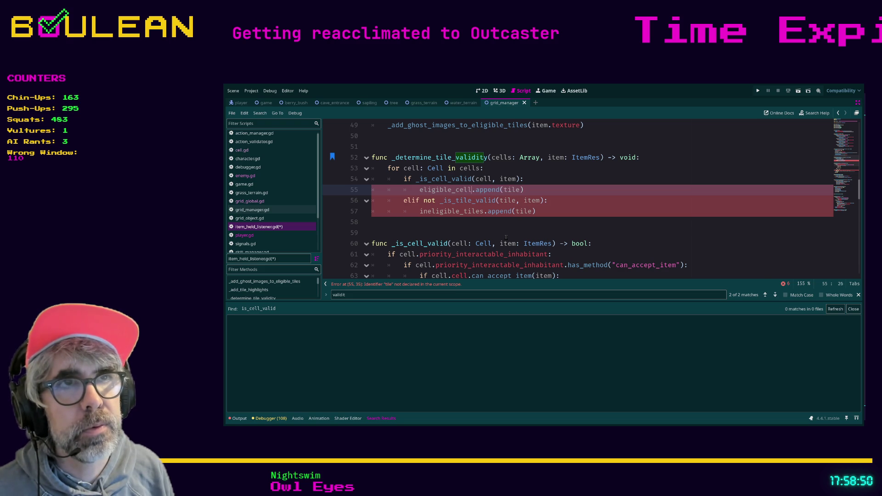
text(s)
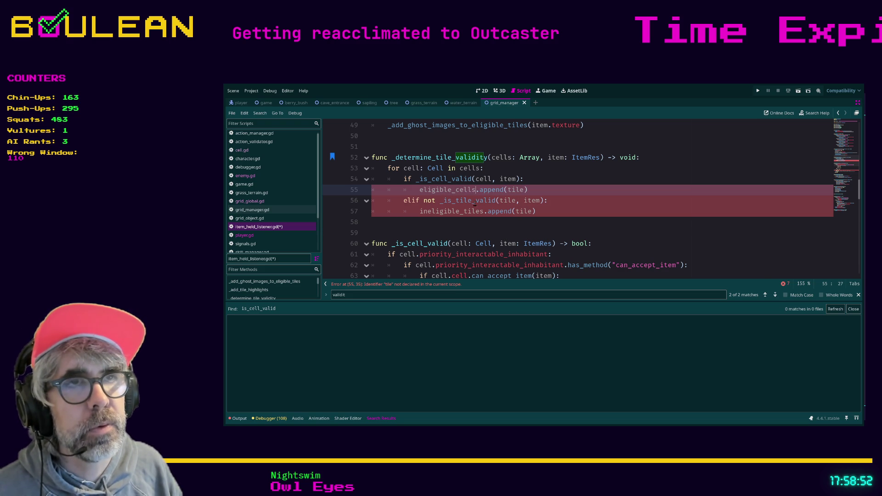
Find eligible_tiles, add every occurrence as a caret with Ctrl+D, and delete them together.
click(503, 221)
key(ctrl+f)
text(el)
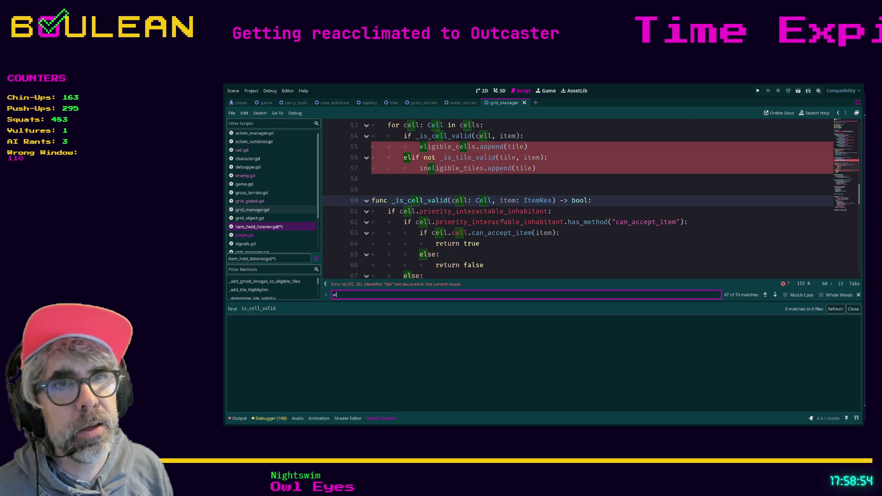
text(igible_tiles)
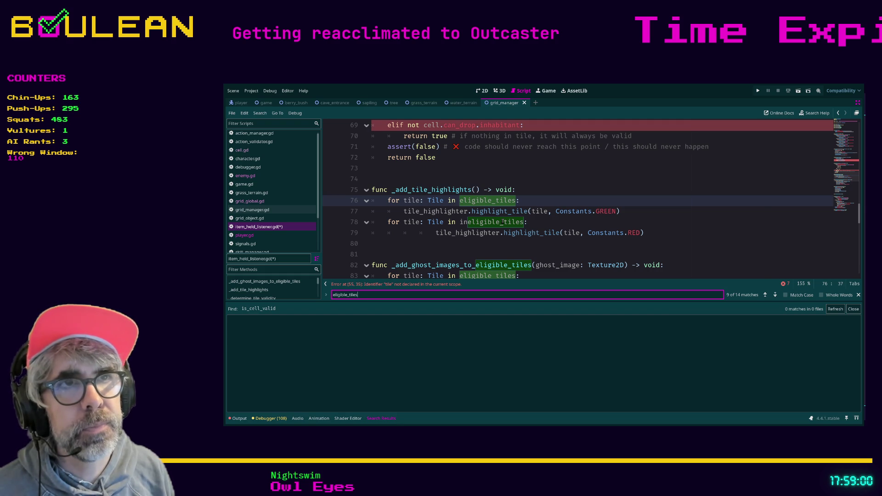
click(484, 199)
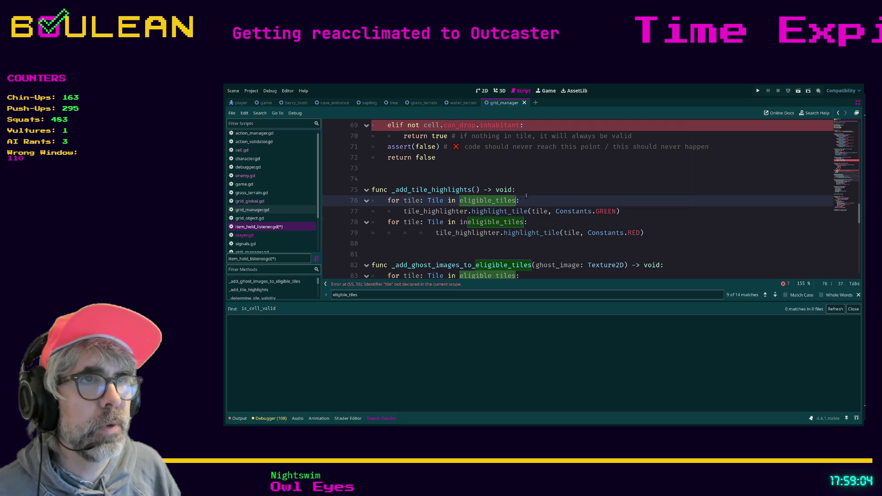
key(ctrl+d)
key(ctrl+d)
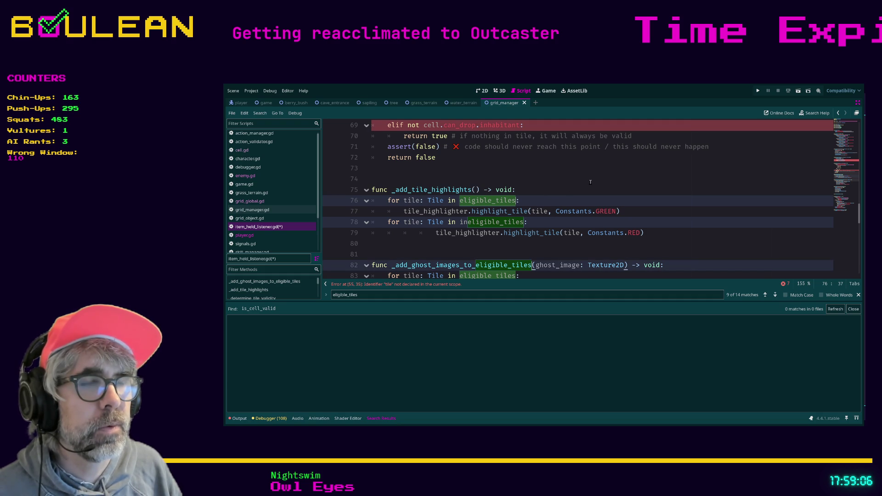
key(ctrl+d)
key(ctrl+d)
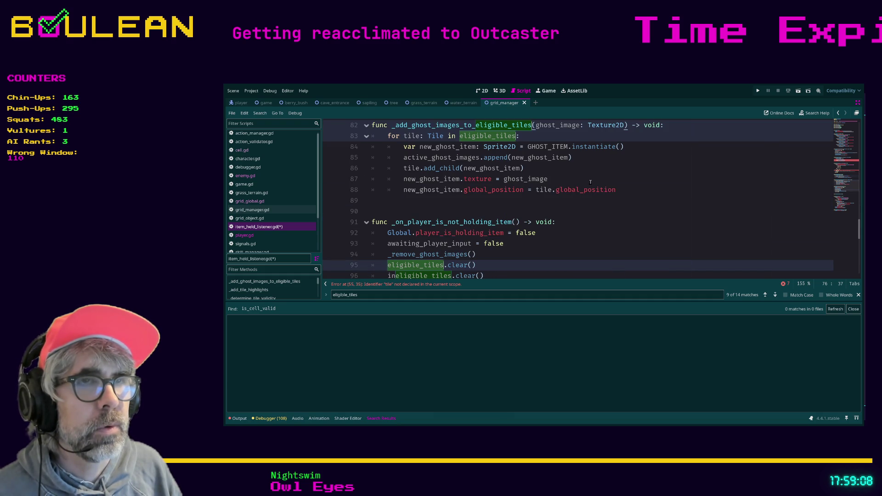
key(ctrl+d)
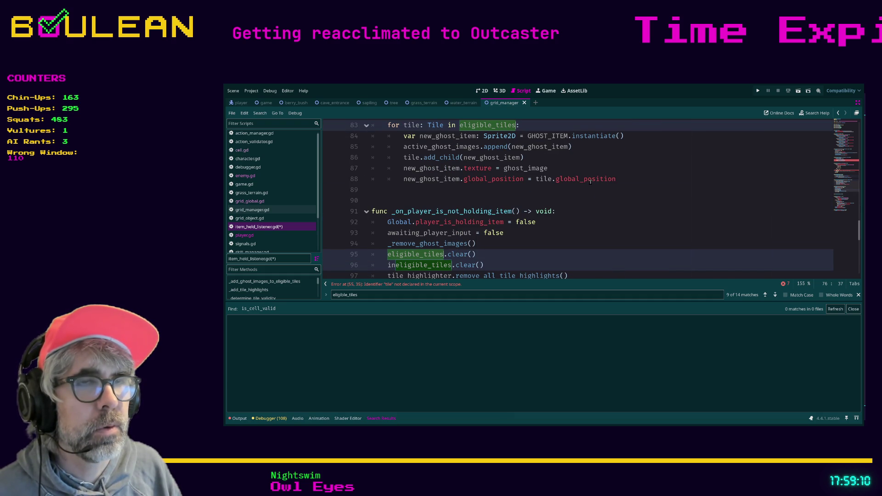
key(ctrl+d)
key(ctrl+d)
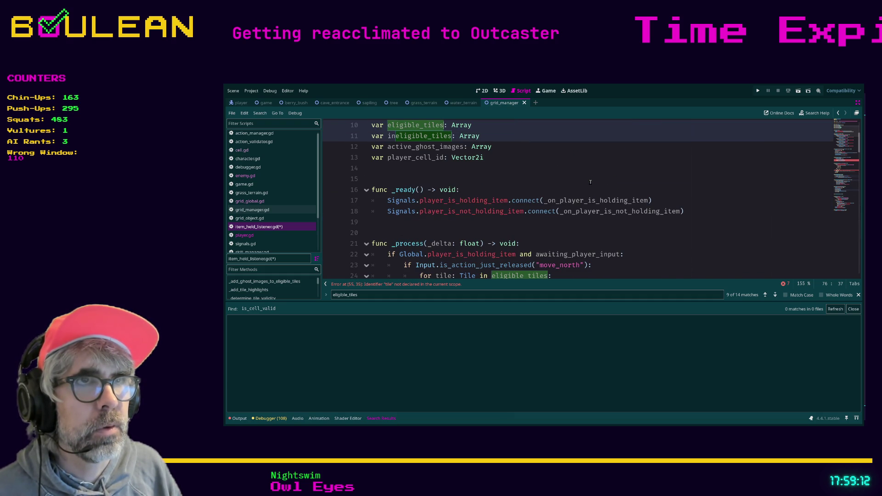
key(ctrl+d)
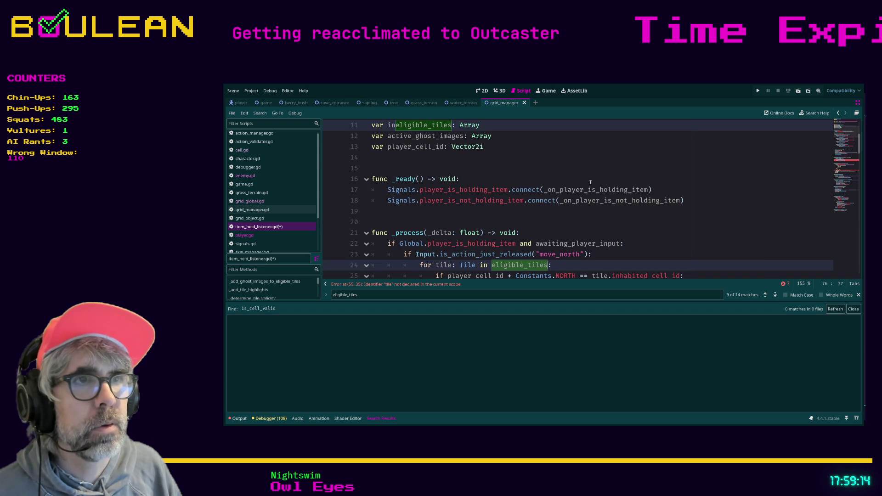
key(ctrl+d)
key(ctrl+d)
key(ctrl+d)
key(ctrl+d)
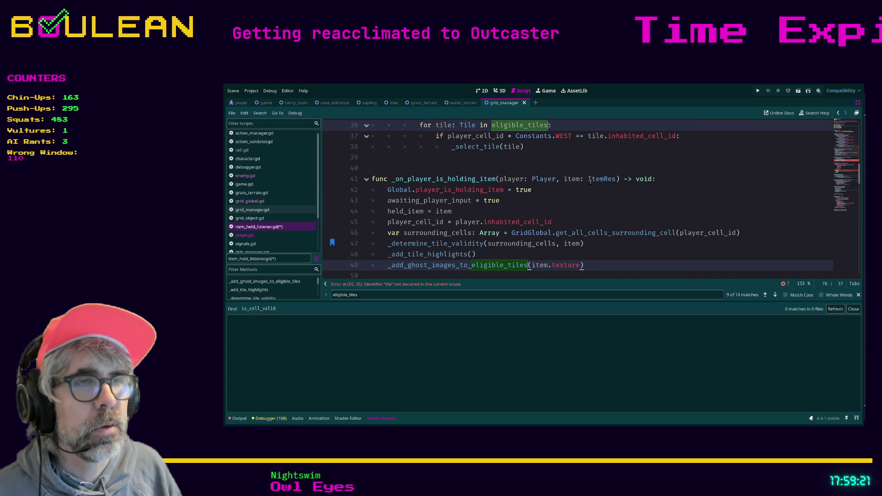
key(ctrl+d)
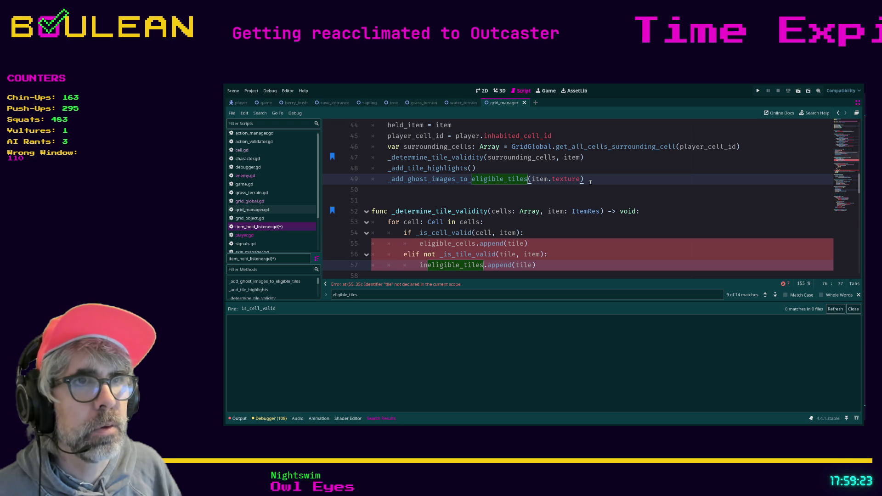
key(BackSpace)
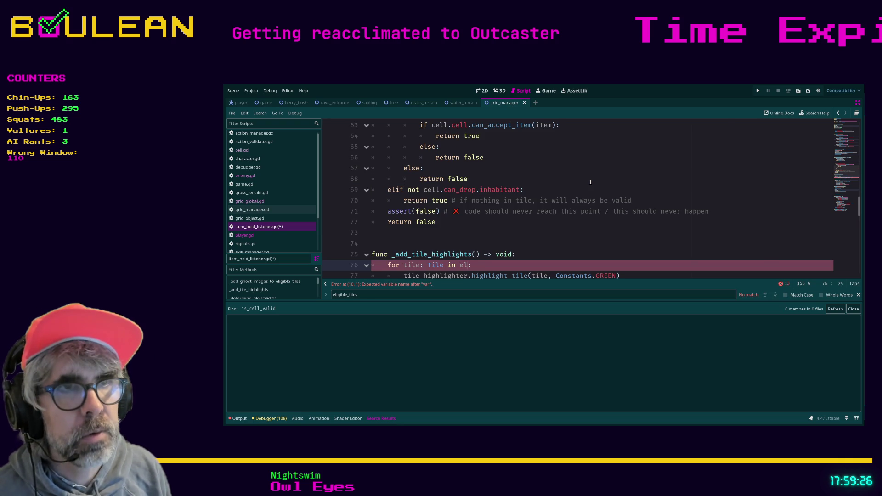
Type igible_cells at all carets so references become eligible_cells and ineligible_cells.
text(igible_cell)
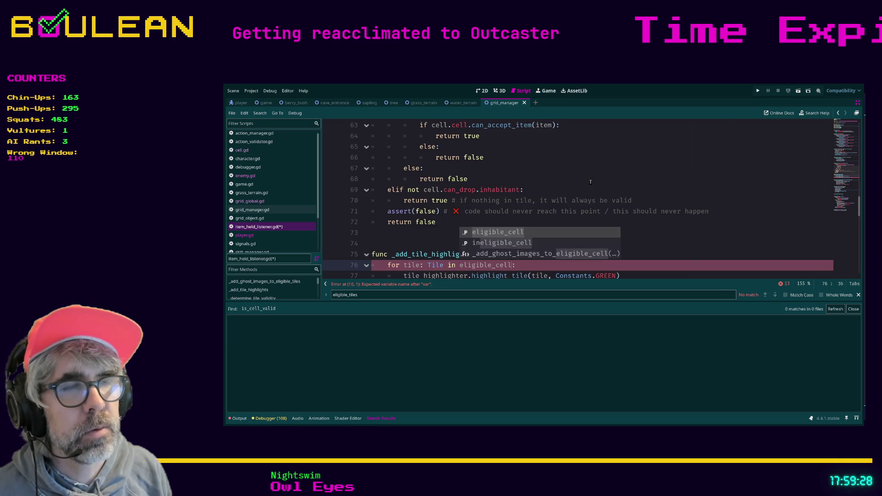
text(s)
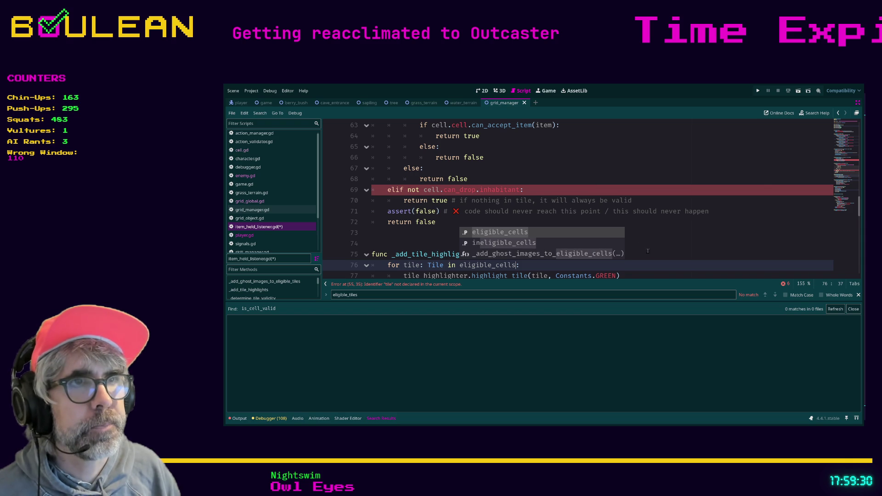
click(648, 252)
scroll(608, 241, up, 2)
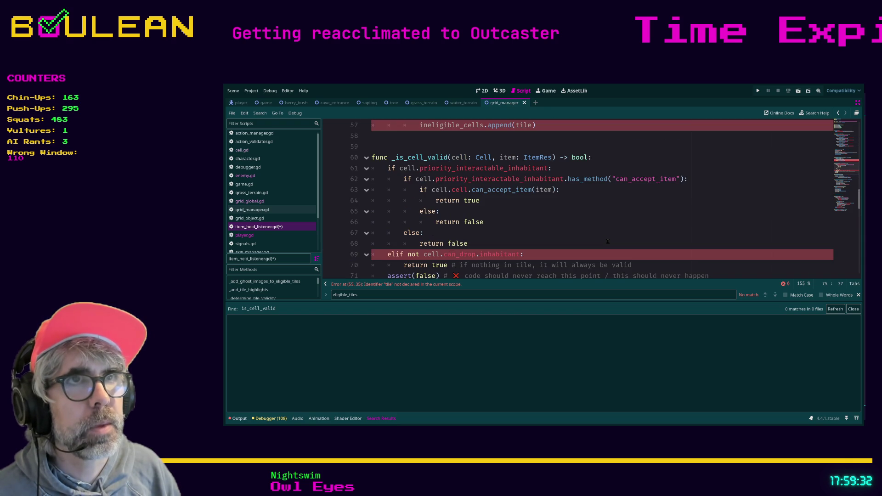
scroll(609, 241, up, 1)
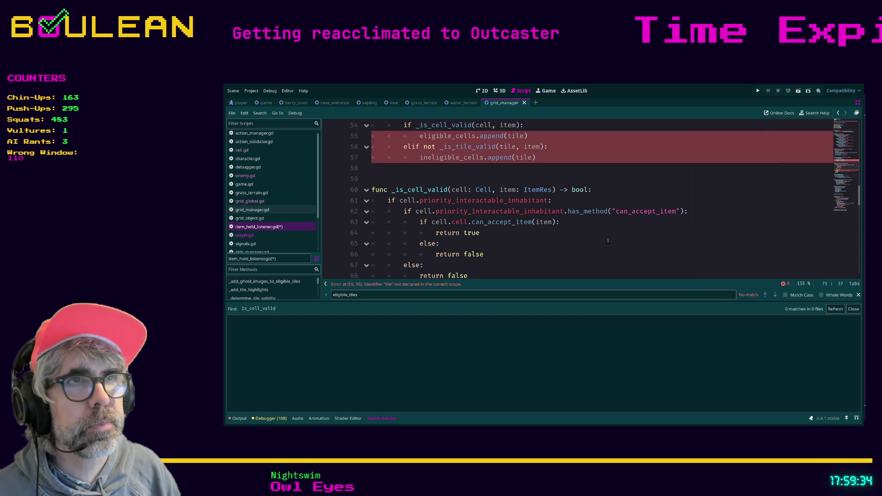
scroll(608, 241, up, 1)
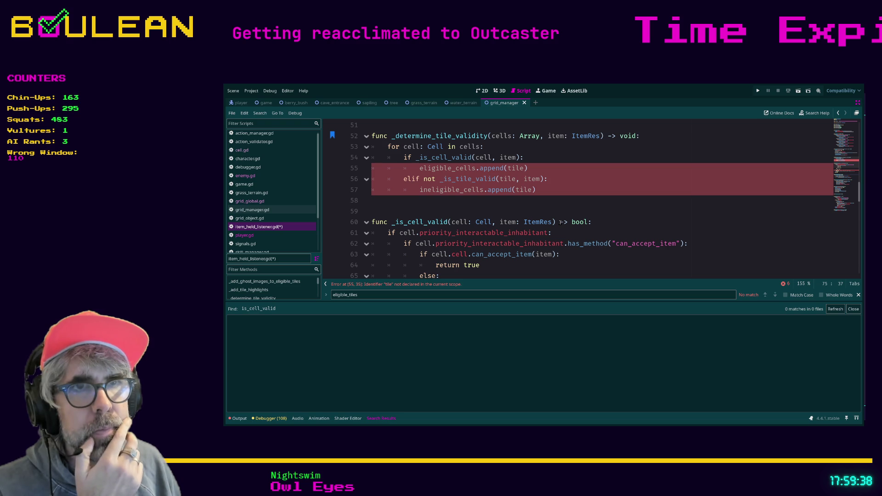
Replace tile with cell in line 55's append and line 56's validity check argument.
click(398, 286)
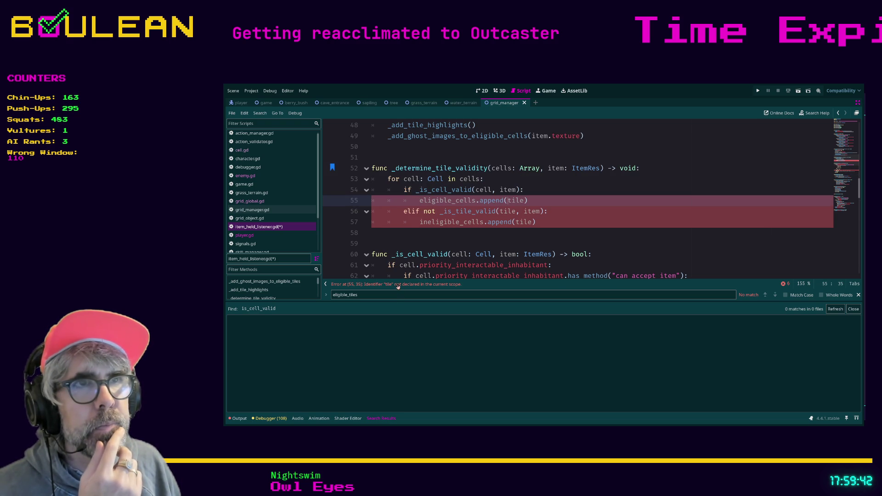
double_click(515, 201)
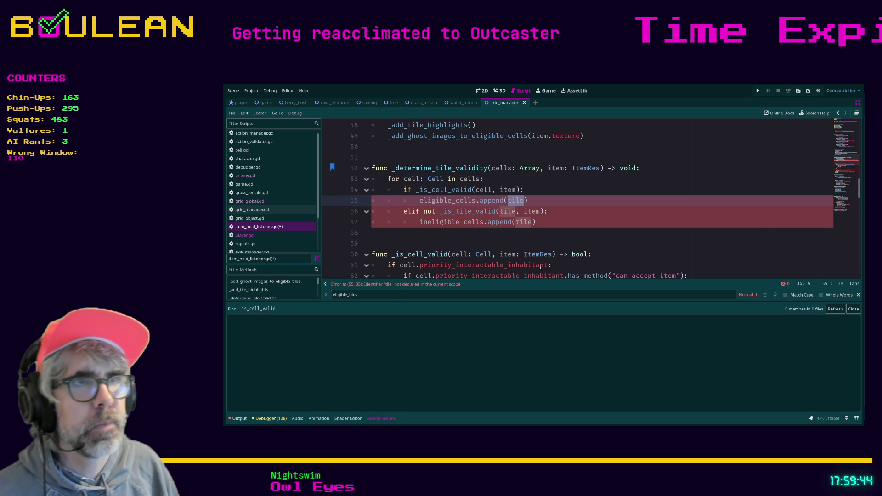
text(cell)
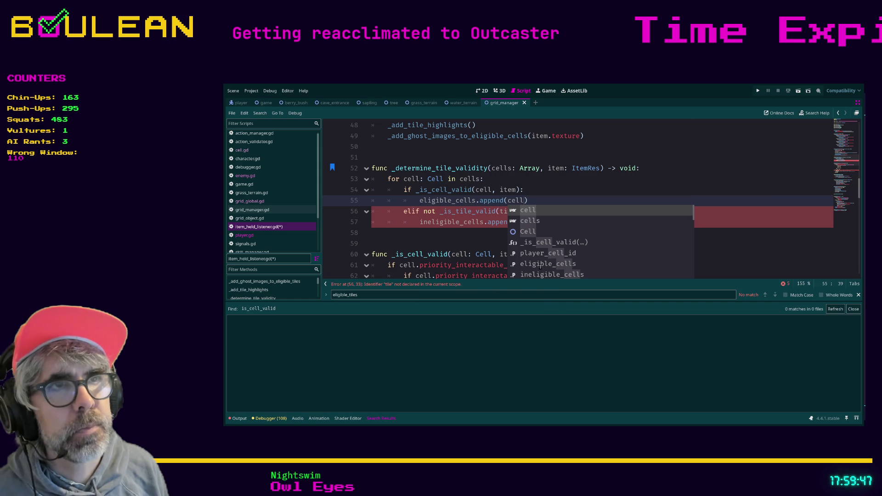
key(Escape)
key(Escape)
key(Down)
key(Left)
key(Left)
key(Left)
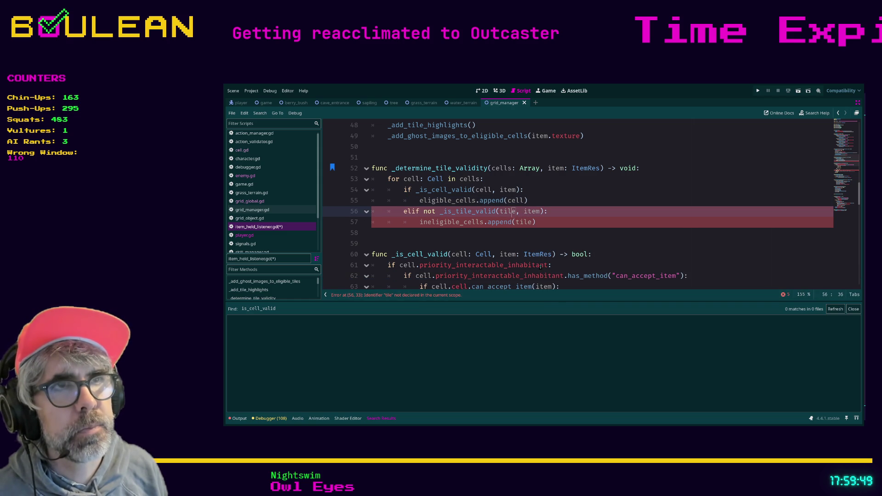
key(BackSpace)
key(BackSpace)
key(Delete)
key(Delete)
text(cell)
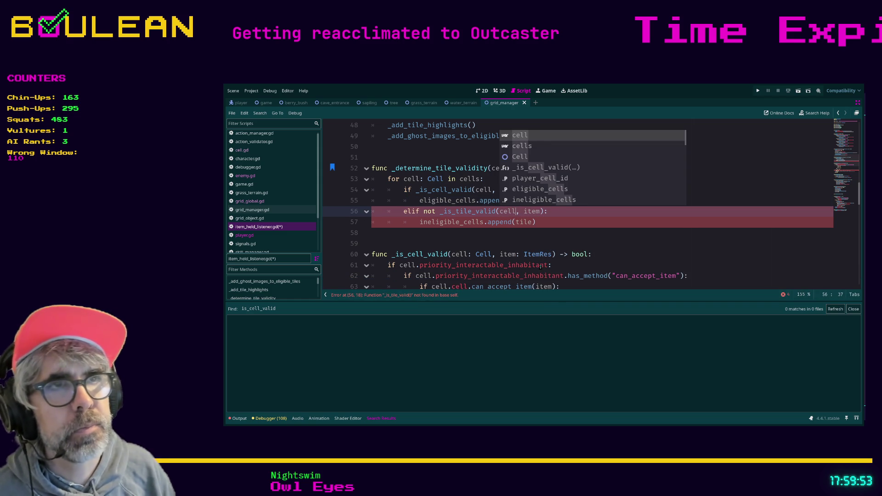
Remove the tile argument from ineligible_cells.append on line 57.
click(521, 222)
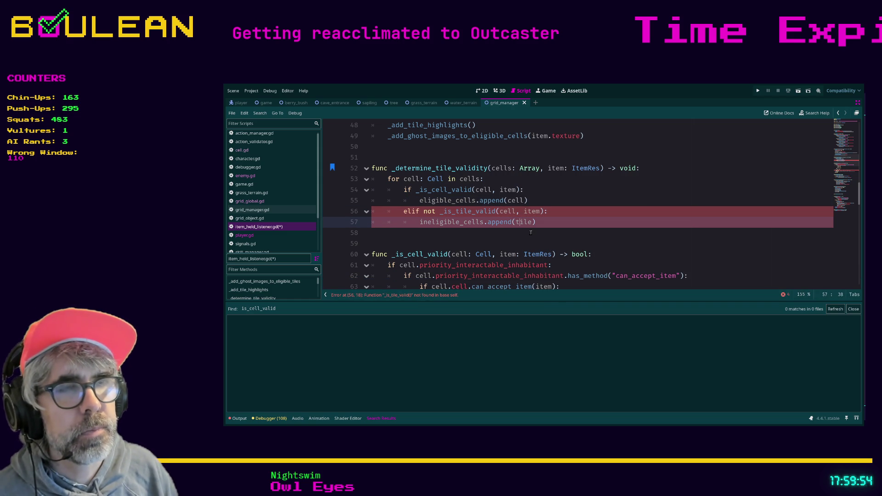
key(Delete)
key(Delete)
key(Delete)
click(531, 233)
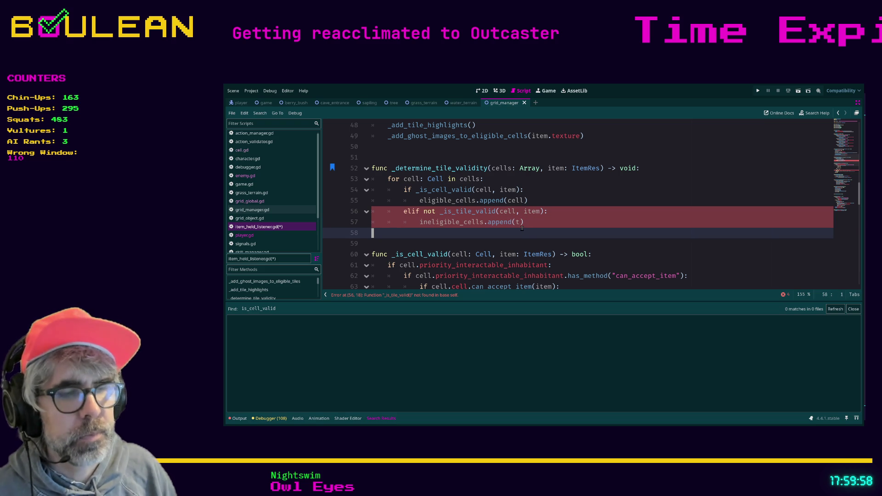
click(522, 223)
text(ile)
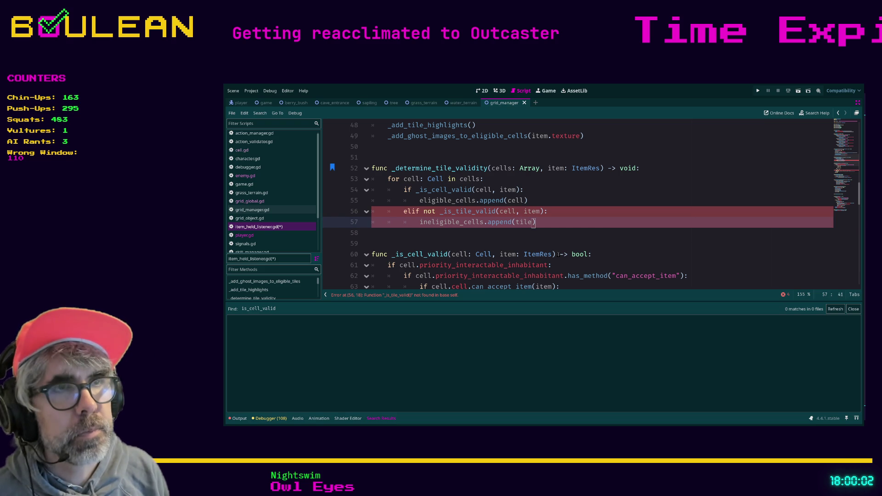
key(Left)
key(Left)
key(Left)
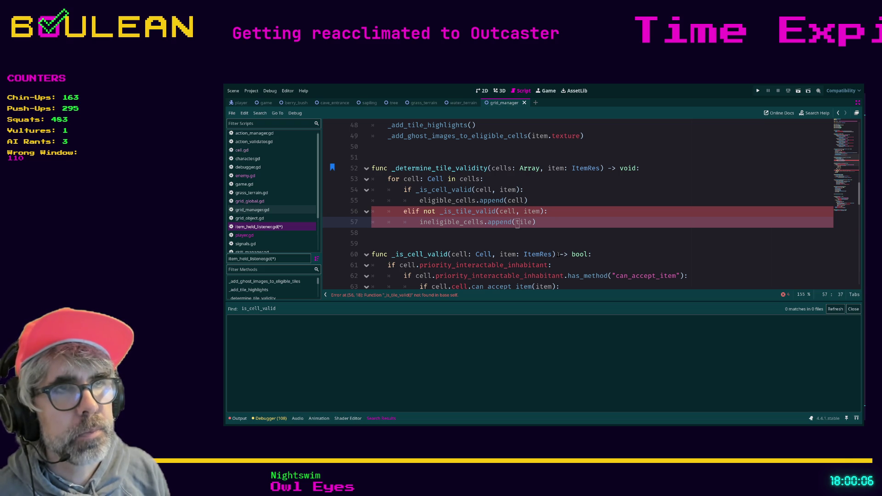
key(ctrl+Delete)
key(Down)
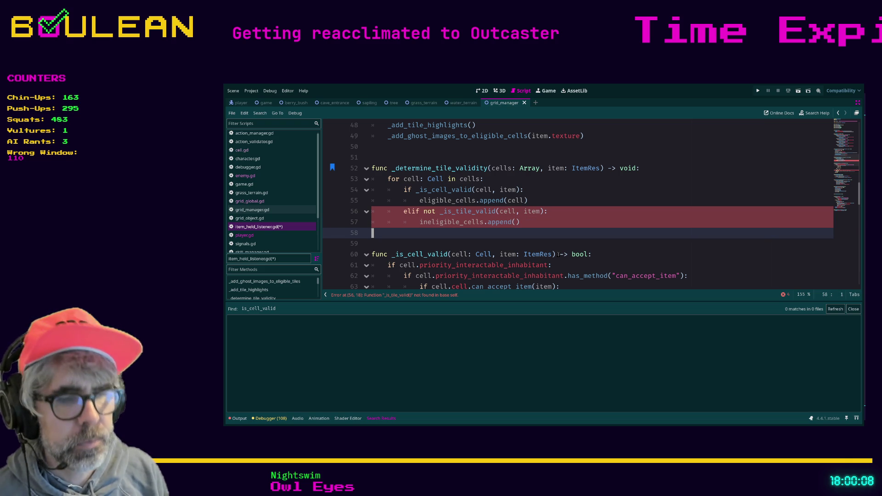
Make line 57 read ineligible_cells.append(cell).
key(ctrl+z)
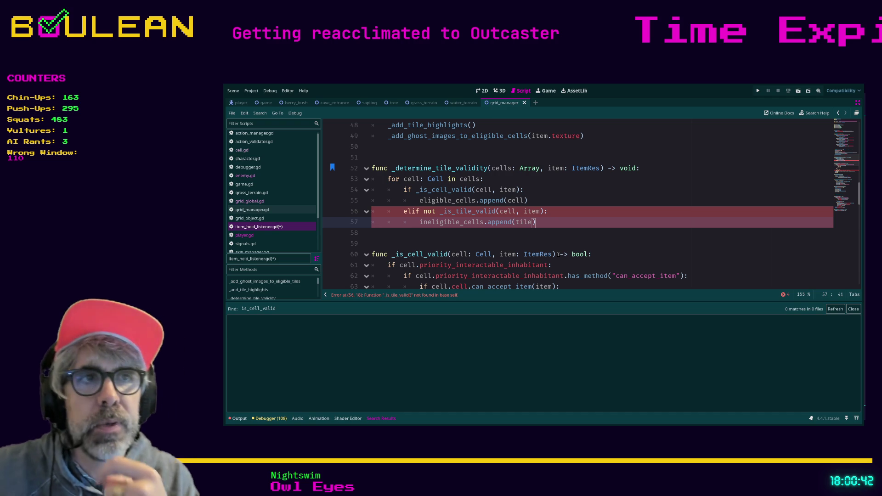
click(505, 211)
click(553, 225)
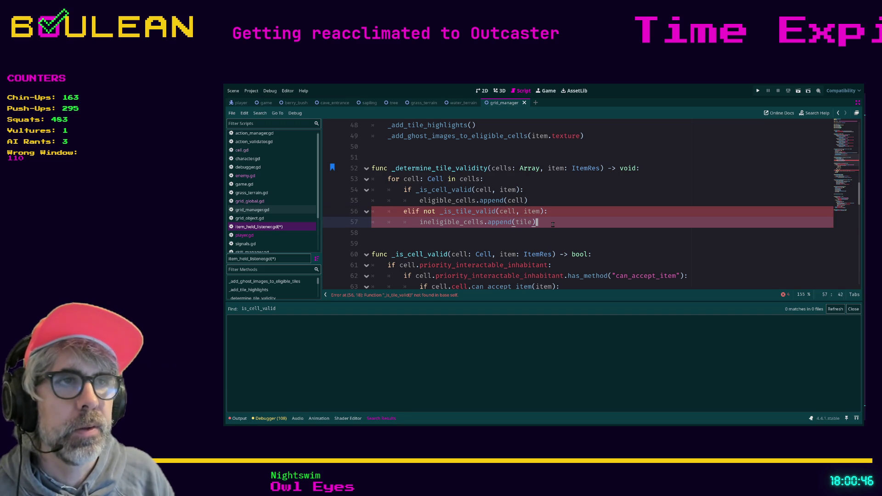
click(500, 211)
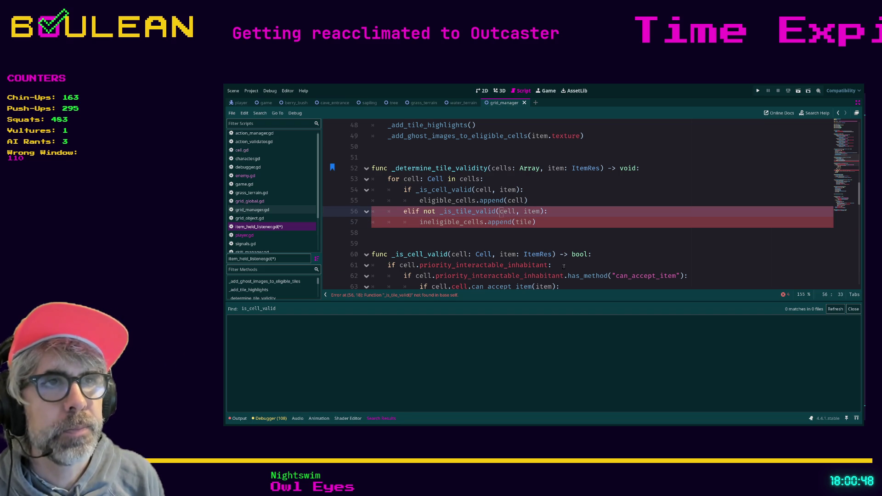
key(Down)
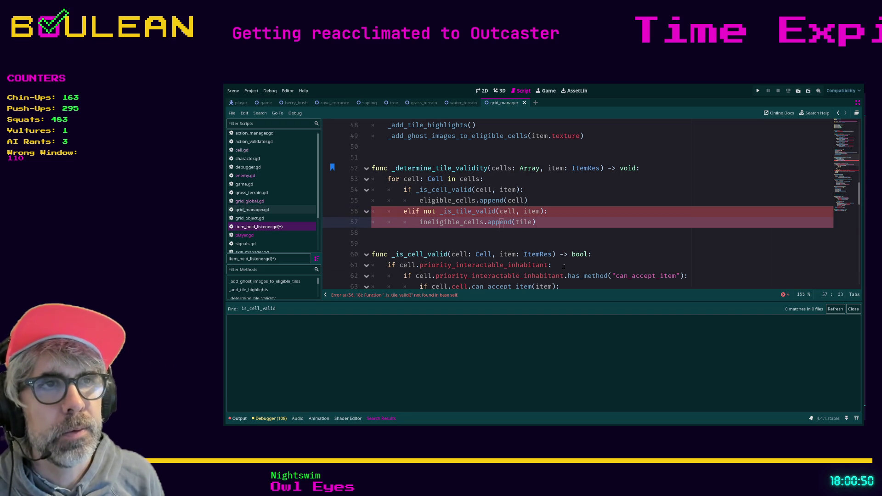
key(Right)
key(Right)
key(Right)
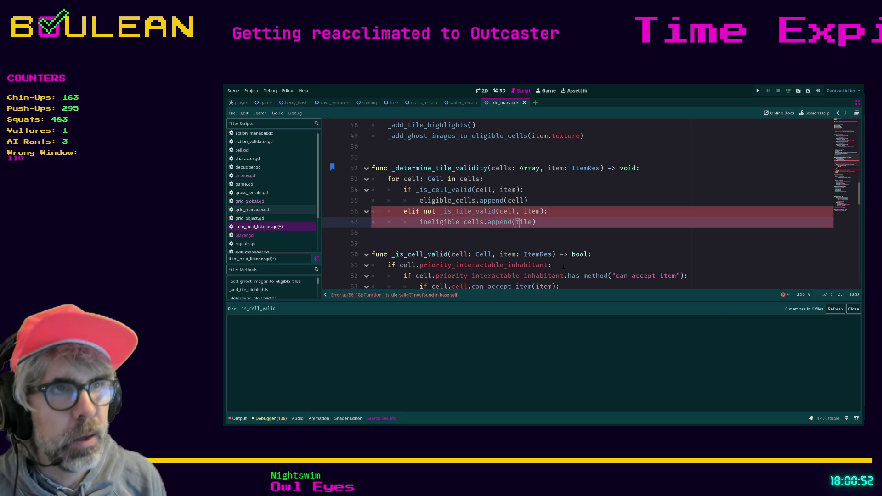
key(Delete)
key(Delete)
key(Delete)
key(Down)
key(Up)
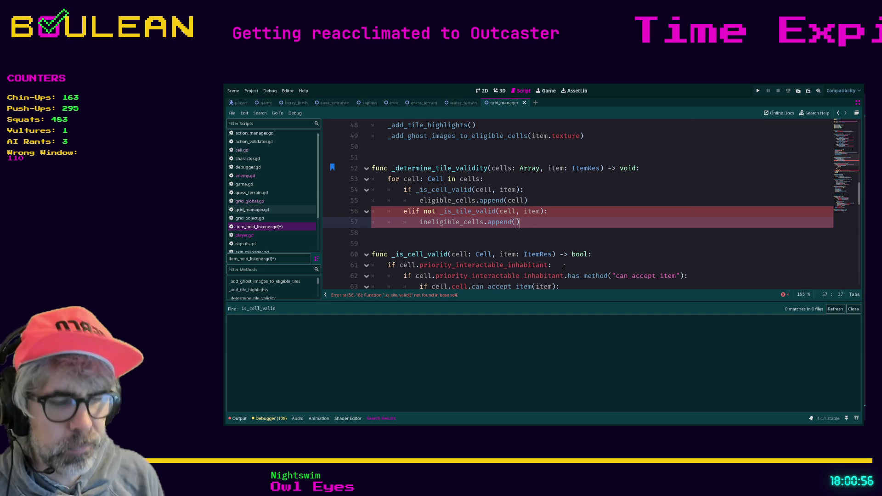
text(cell)
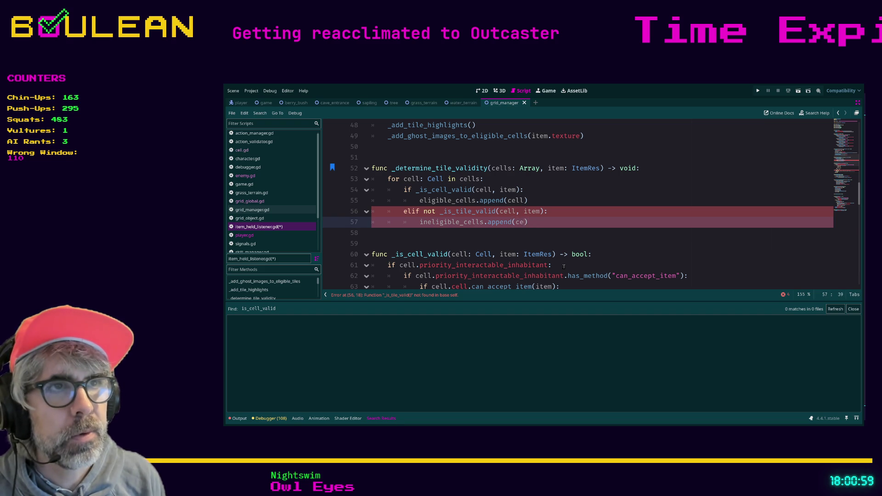
Rename _is_tile_valid to _is_cell_valid on line 56 and save the scripts.
click(472, 211)
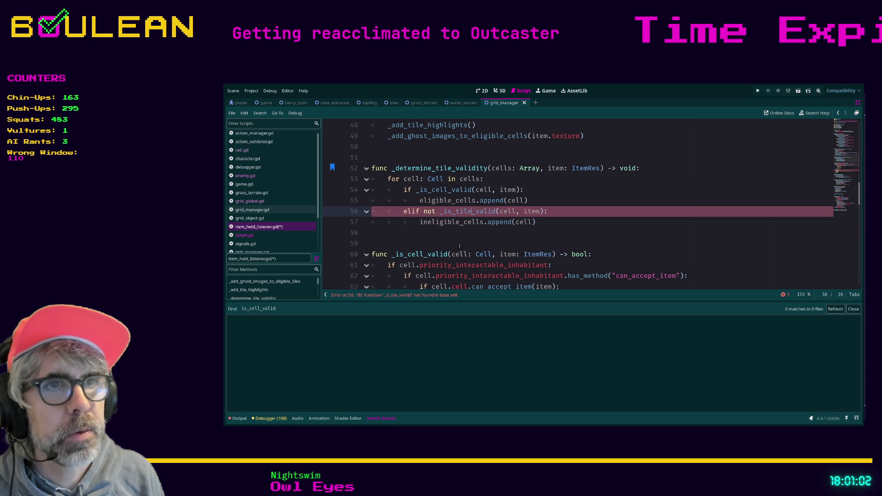
key(BackSpace)
key(BackSpace)
key(BackSpace)
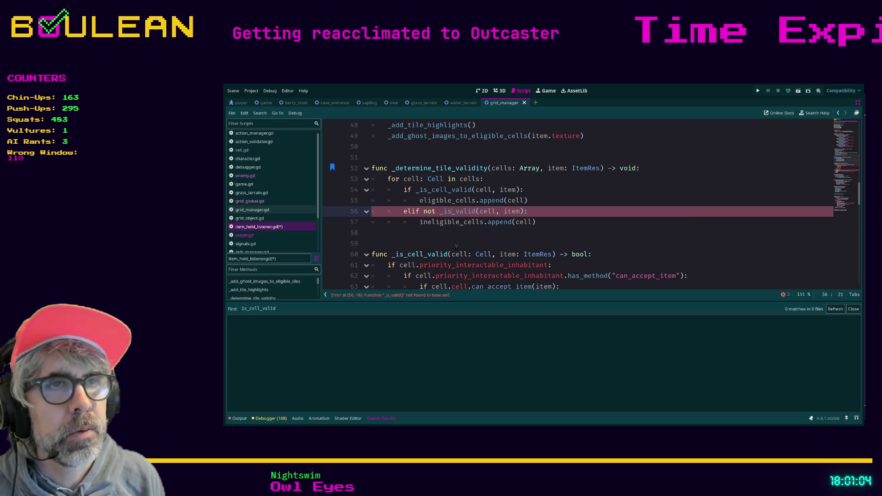
text(_ce)
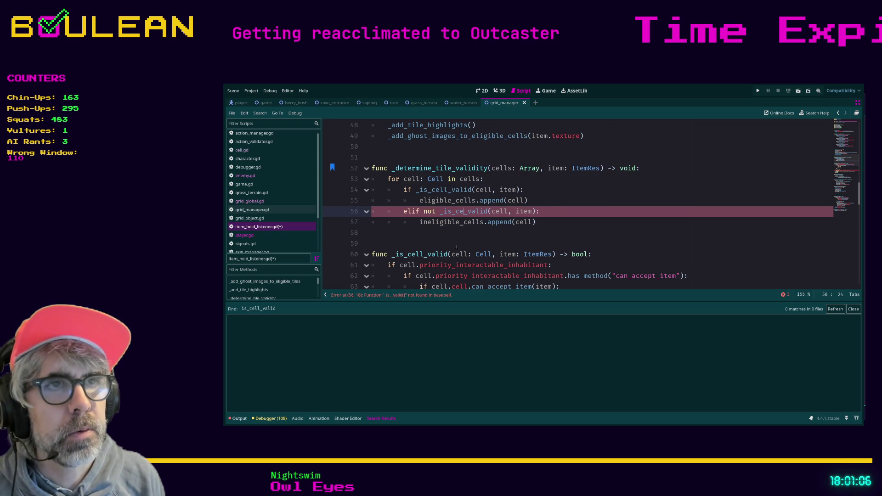
text(ll)
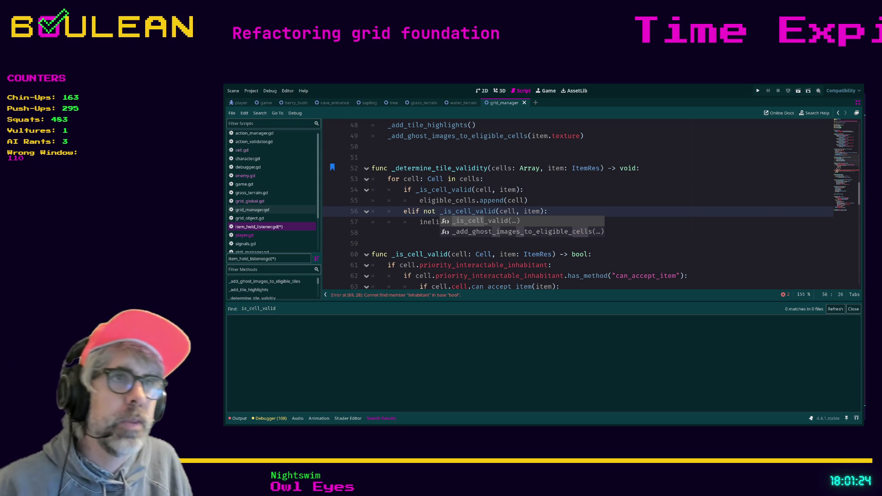
click(578, 208)
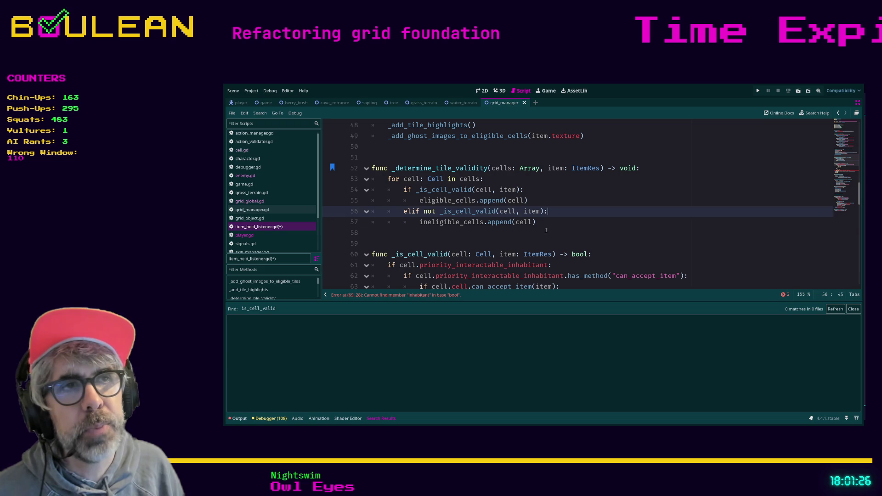
click(526, 237)
key(ctrl+s)
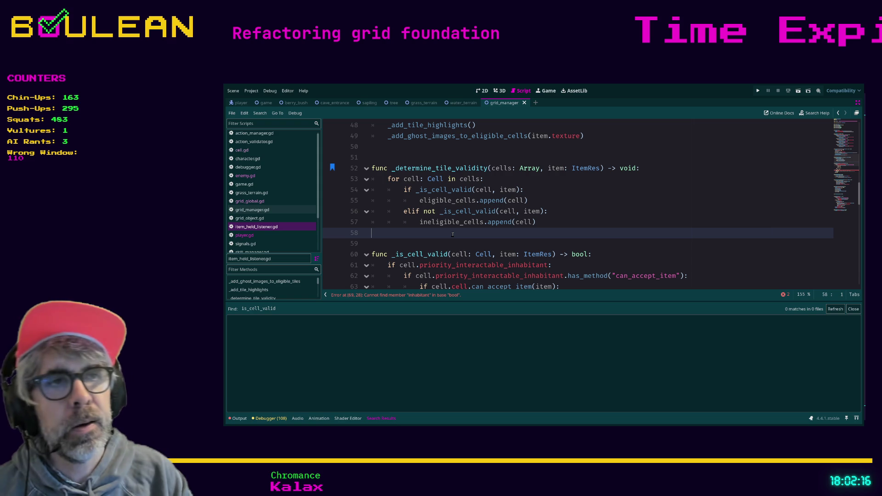
Move to line 63 inside _is_cell_valid to start rewriting its body.
click(483, 254)
click(520, 243)
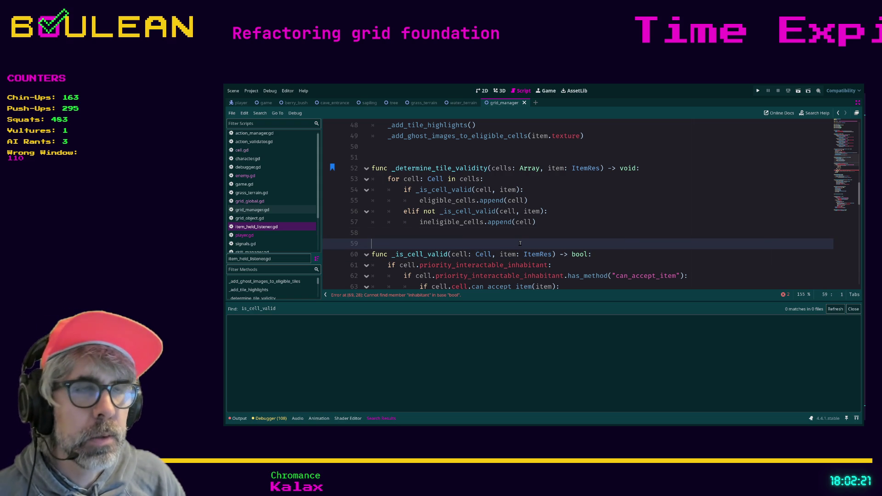
scroll(520, 243, up, 1)
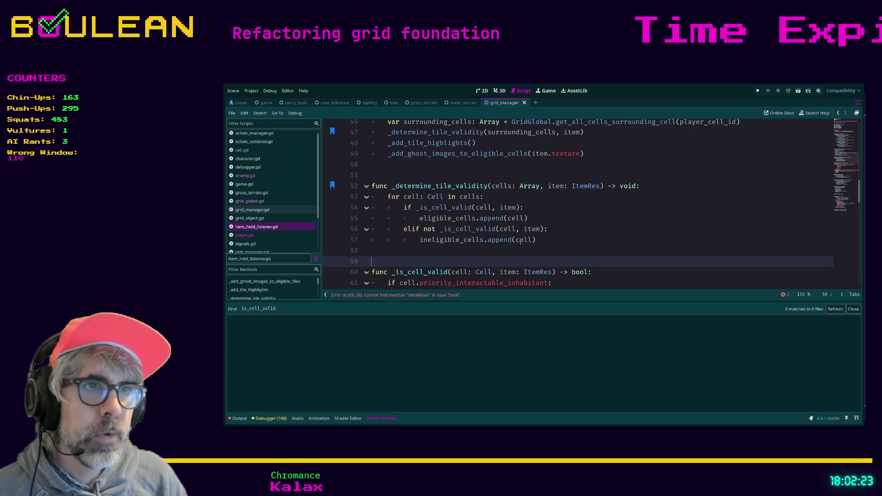
scroll(521, 243, down, 2)
click(399, 244)
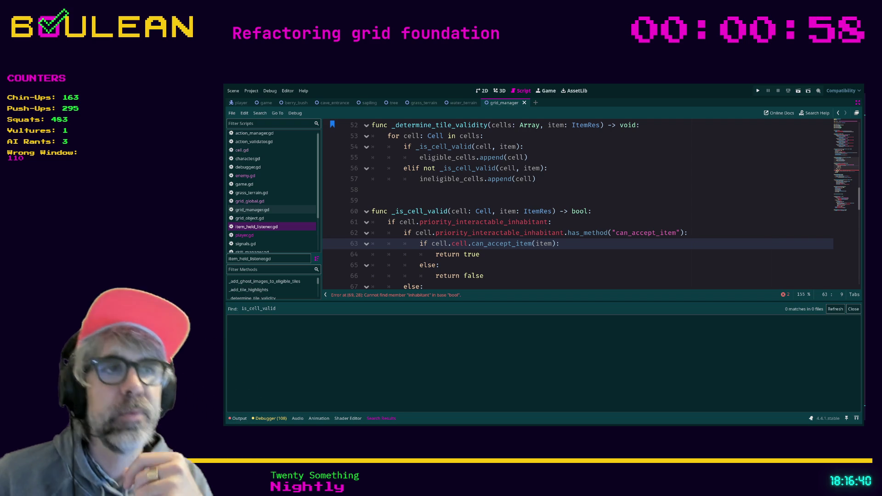
key(Down)
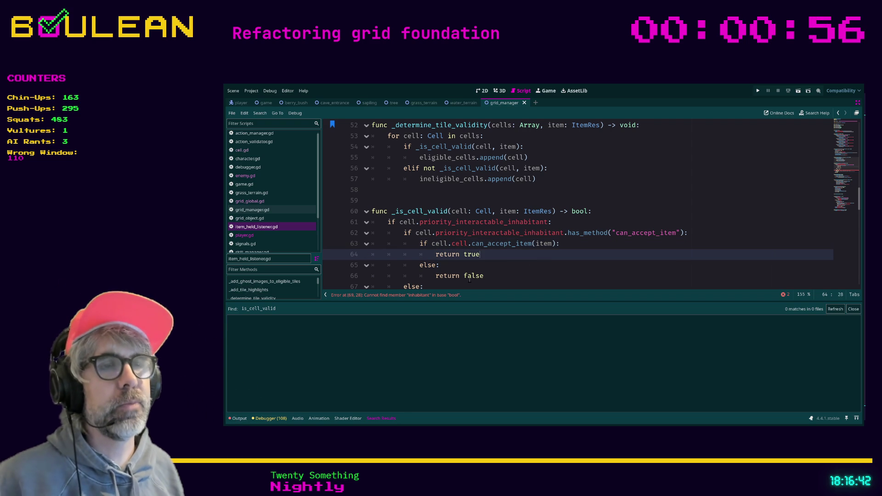
click(476, 267)
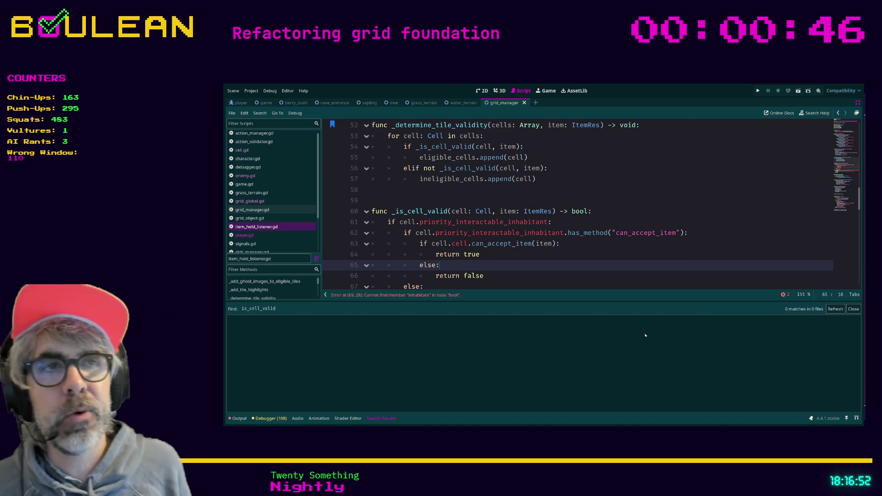
scroll(452, 270, down, 1)
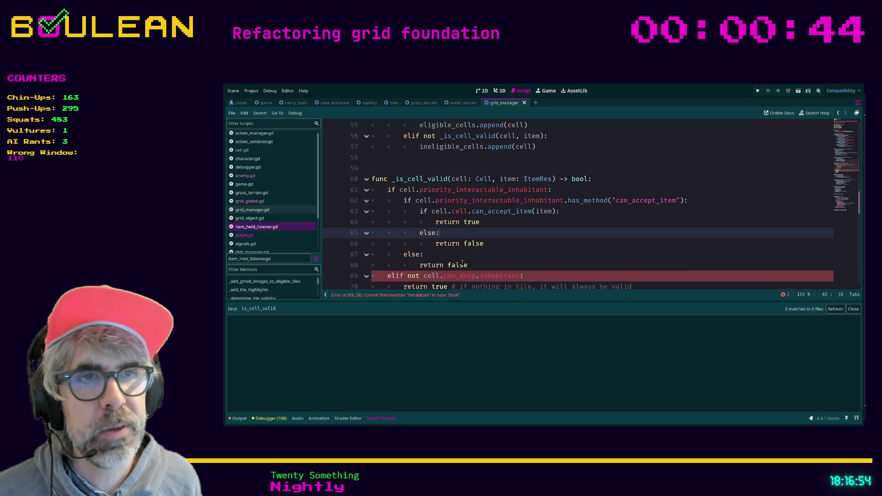
scroll(467, 261, down, 1)
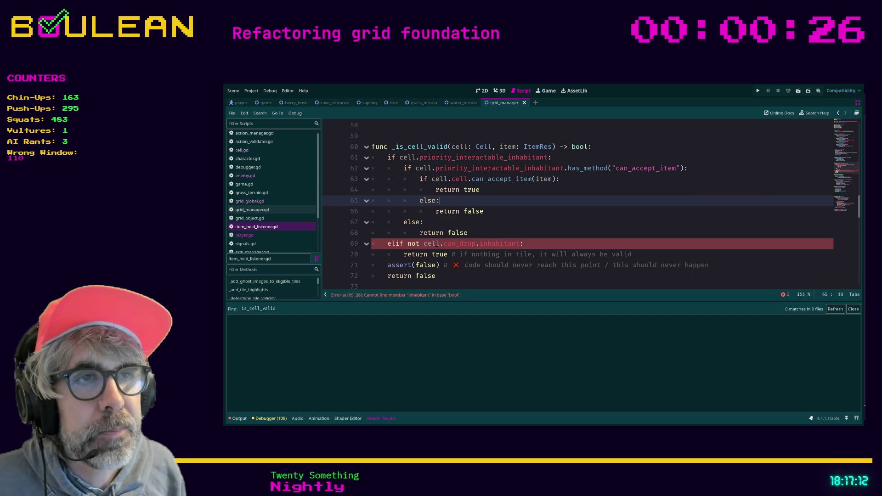
click(479, 244)
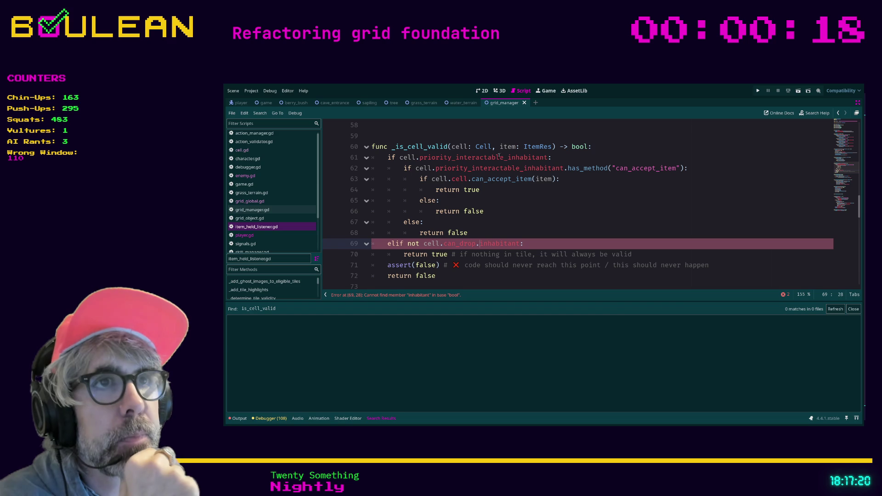
click(555, 215)
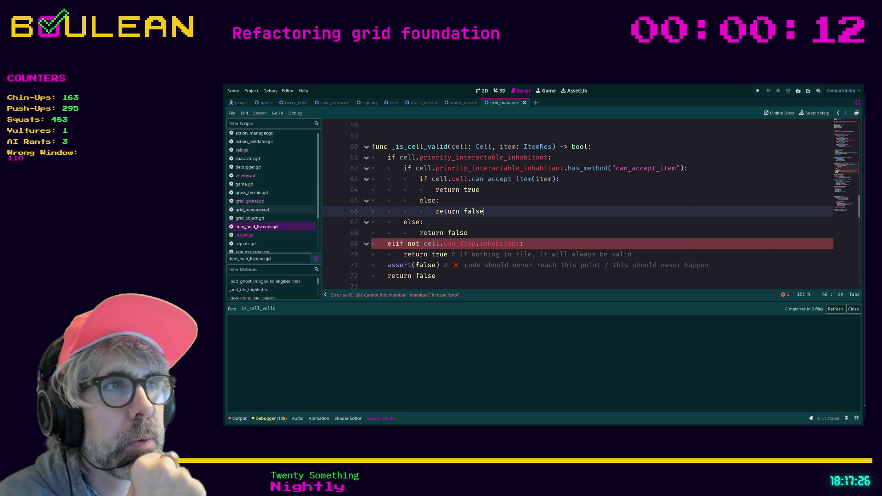
click(498, 188)
key(shift+Up)
key(shift+Up)
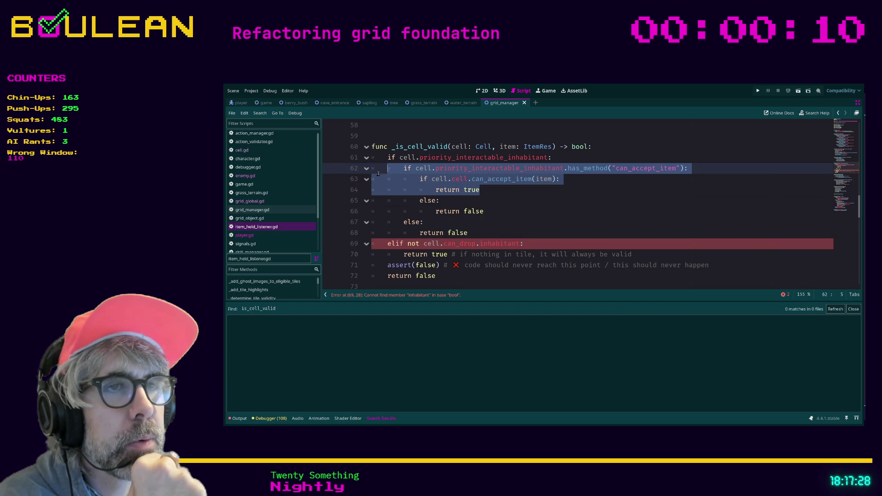
key(shift+Home)
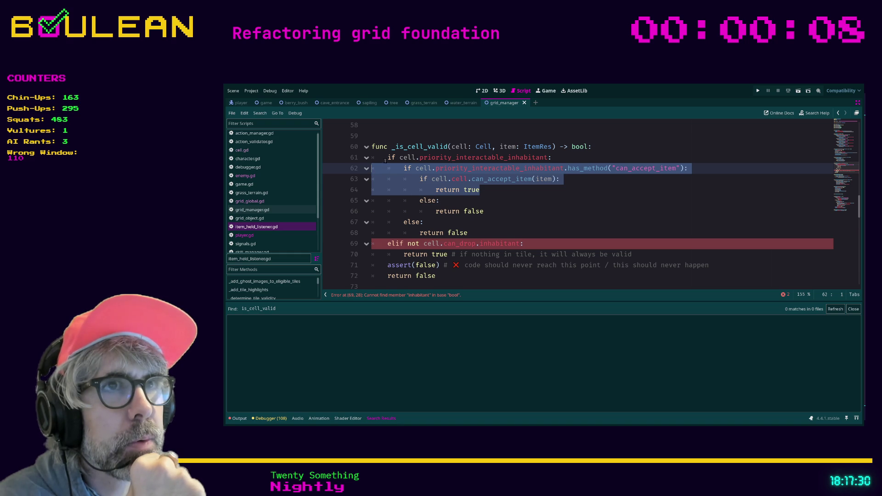
mouse_move(386, 159)
mouse_down()
mouse_move(436, 169)
mouse_move(476, 229)
mouse_up()
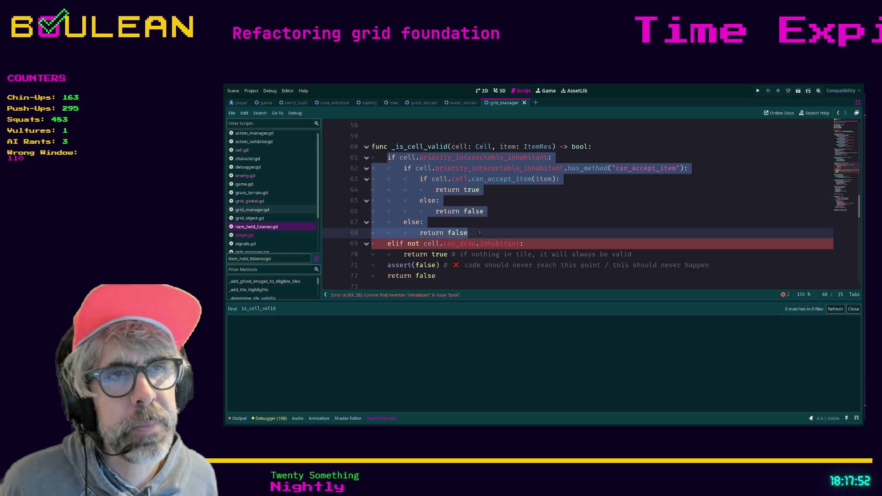
double_click(450, 243)
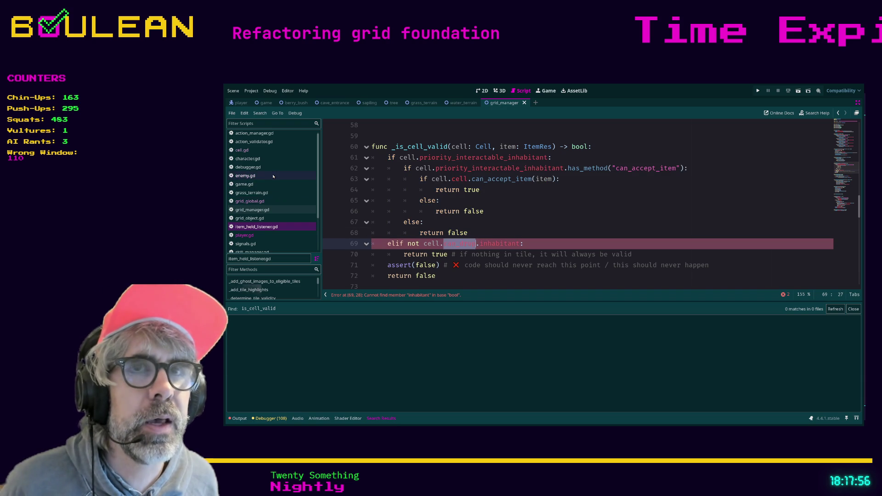
scroll(241, 170, up, 1)
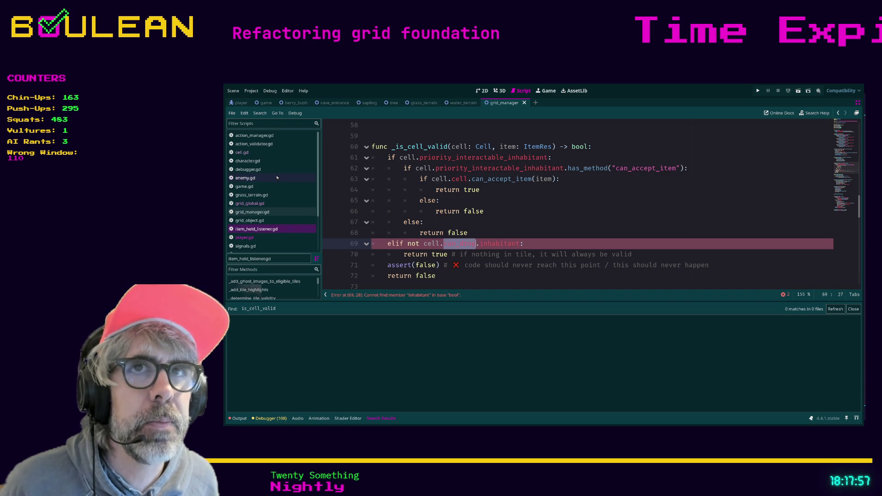
click(242, 152)
scroll(539, 248, up, 10)
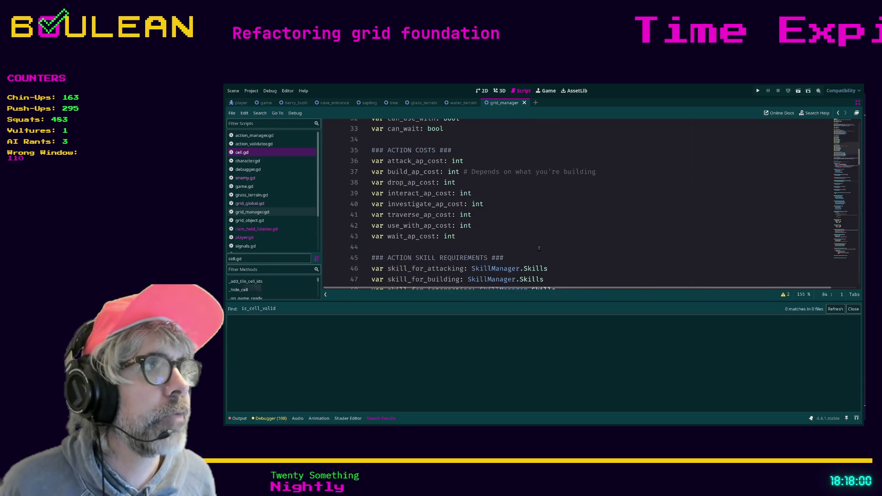
scroll(539, 248, up, 5)
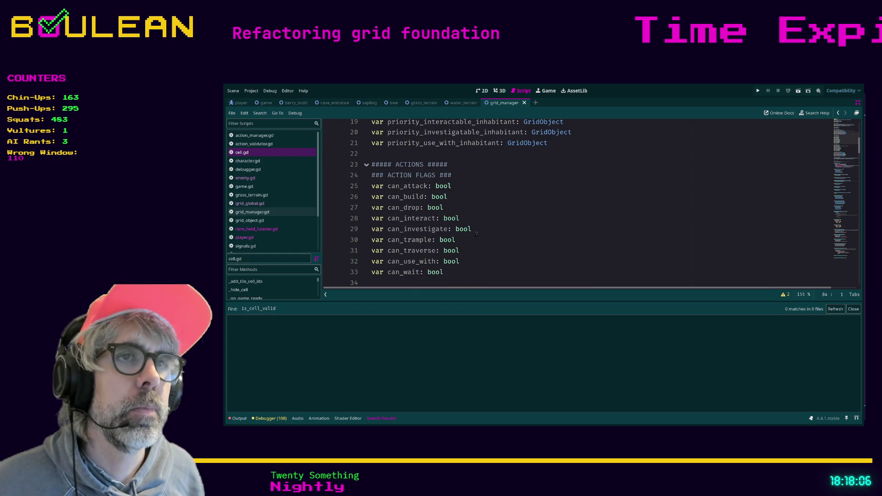
scroll(476, 235, down, 6)
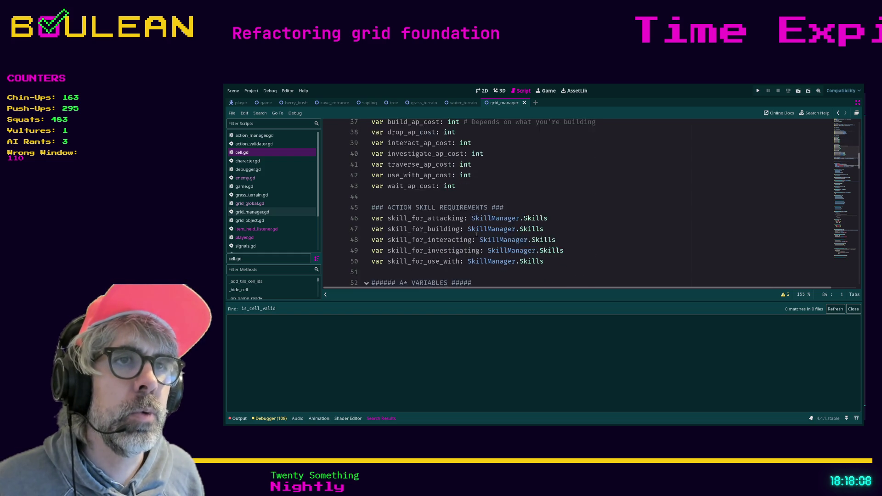
scroll(477, 234, down, 2)
scroll(518, 240, down, 2)
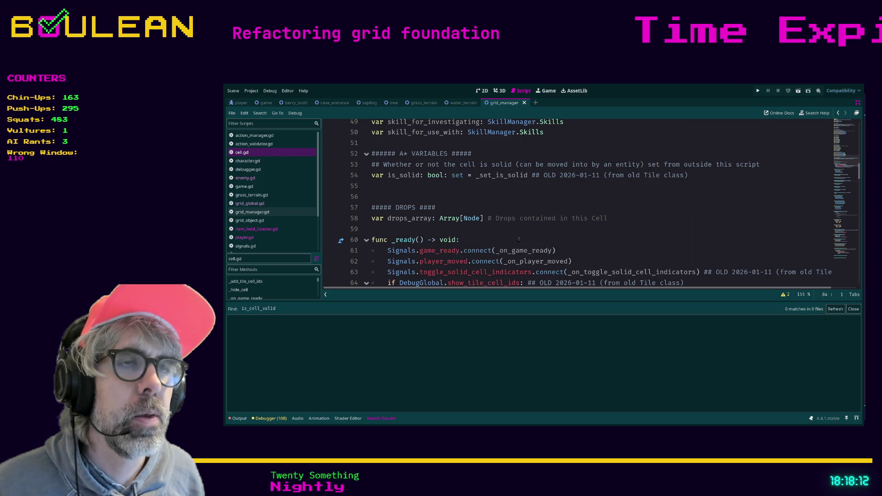
scroll(519, 240, up, 8)
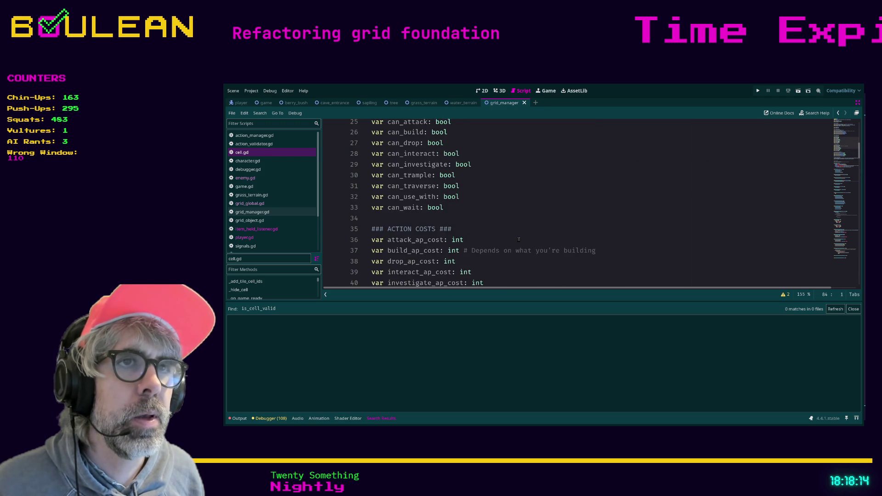
scroll(519, 240, up, 2)
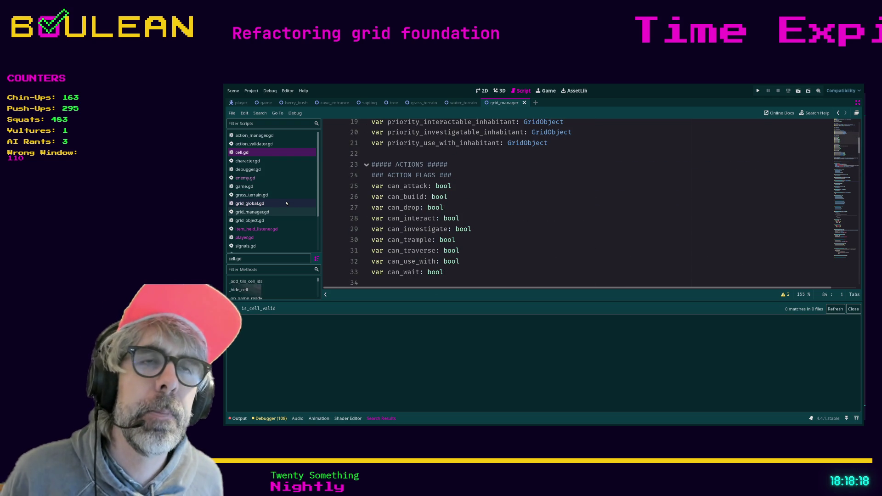
click(264, 211)
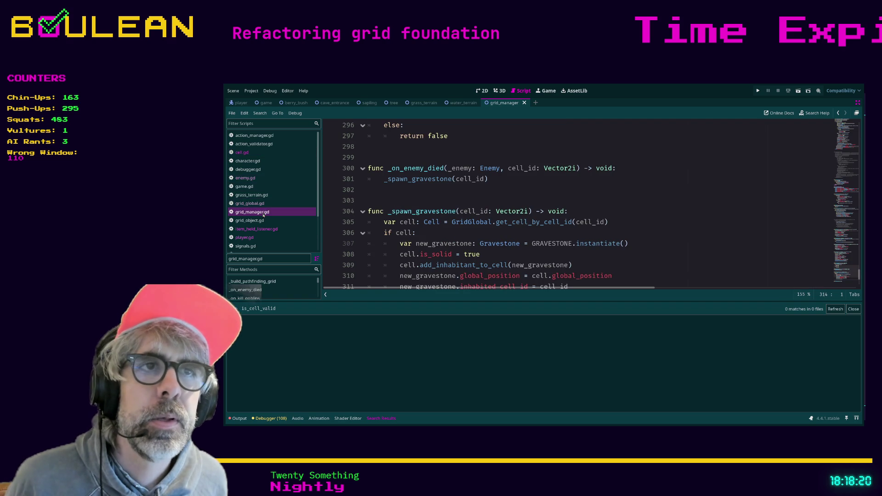
click(274, 229)
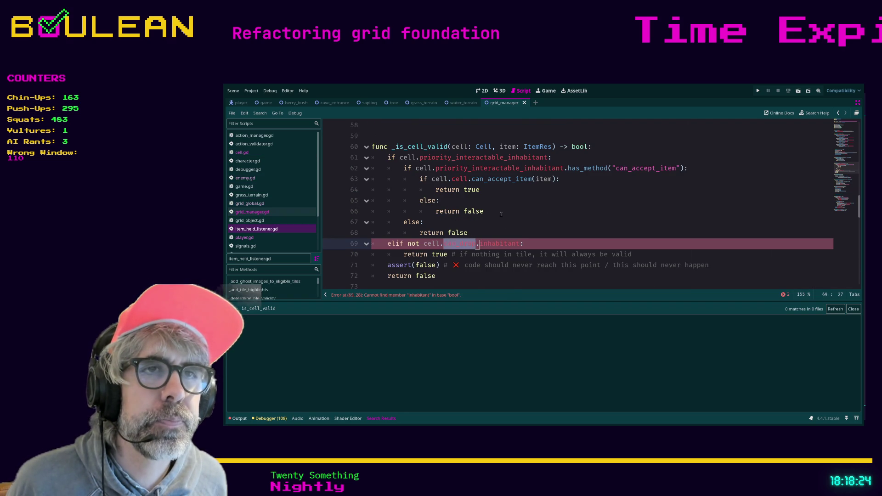
scroll(444, 212, down, 1)
Change line 69 to 'elif not cell.inhabitants_array' via autocomplete and save the script.
click(445, 212)
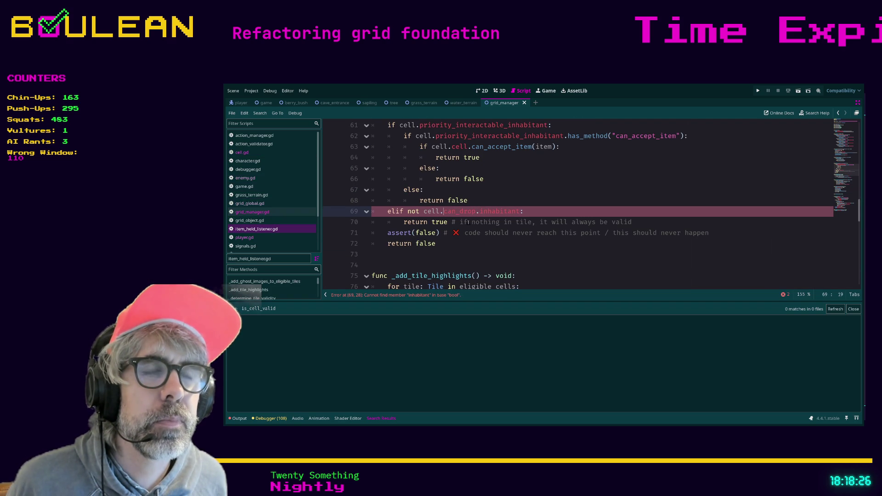
shift+click(520, 211)
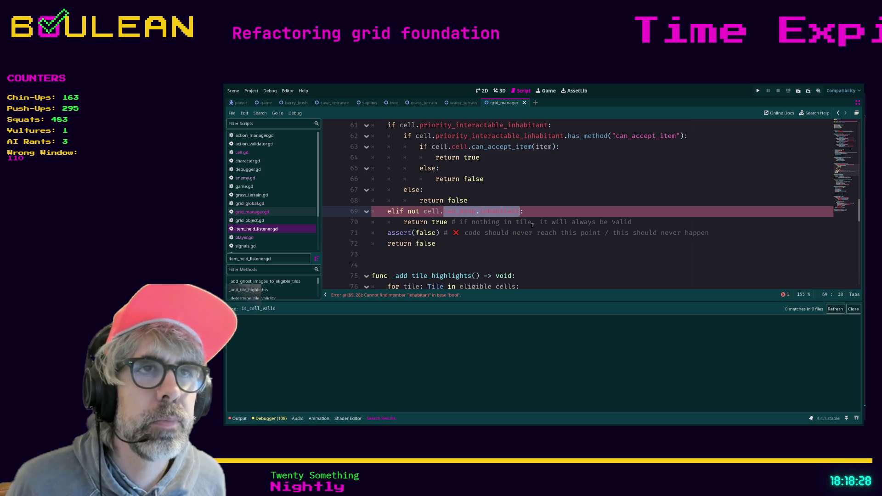
text(inh)
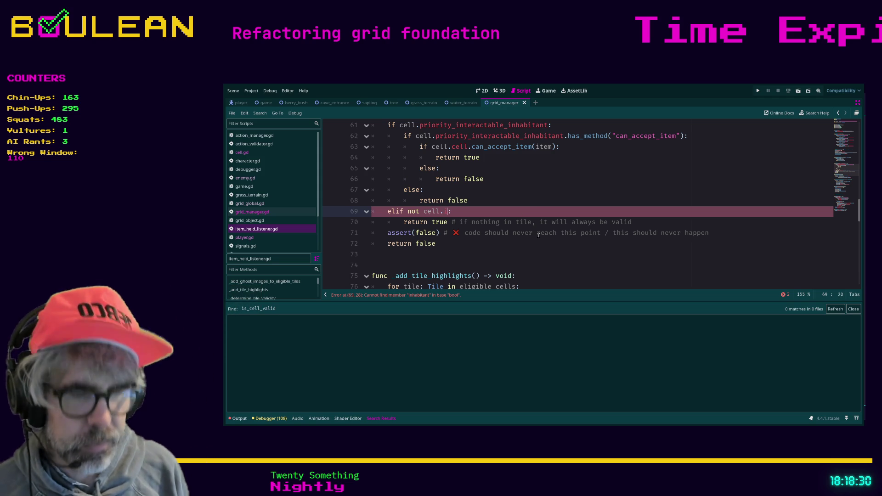
key(Return)
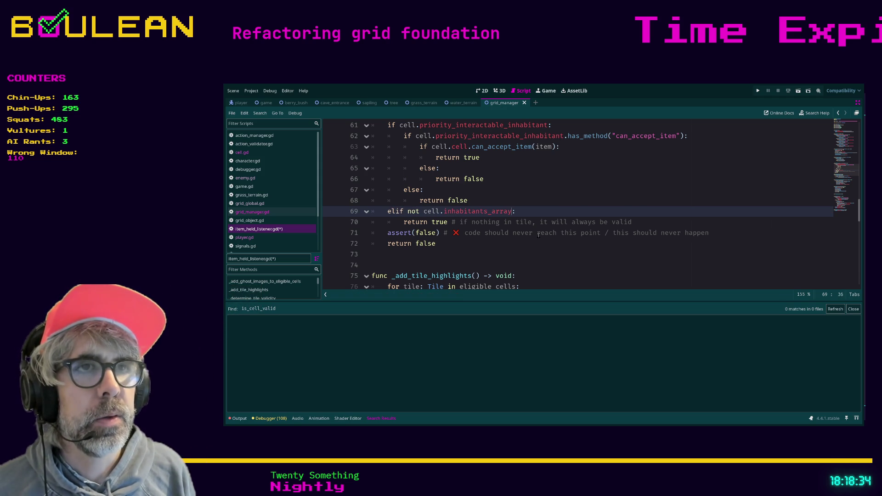
drag(529, 213, 360, 212)
click(518, 212)
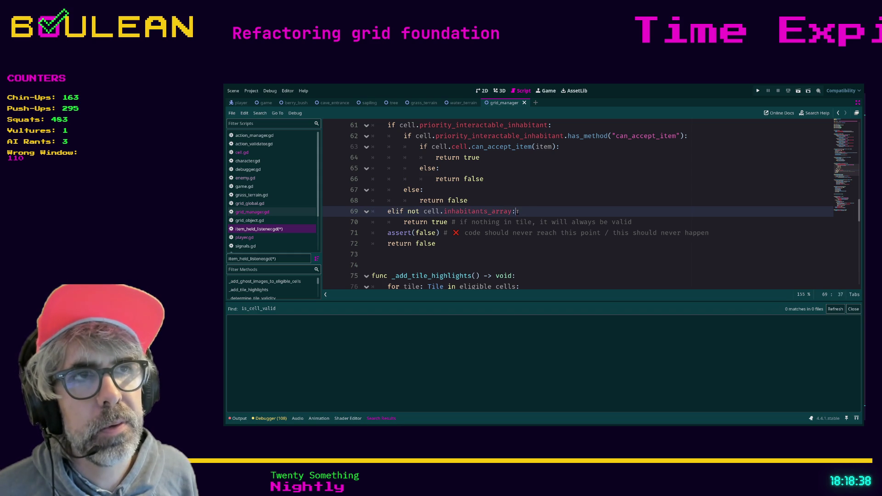
drag(519, 213, 368, 213)
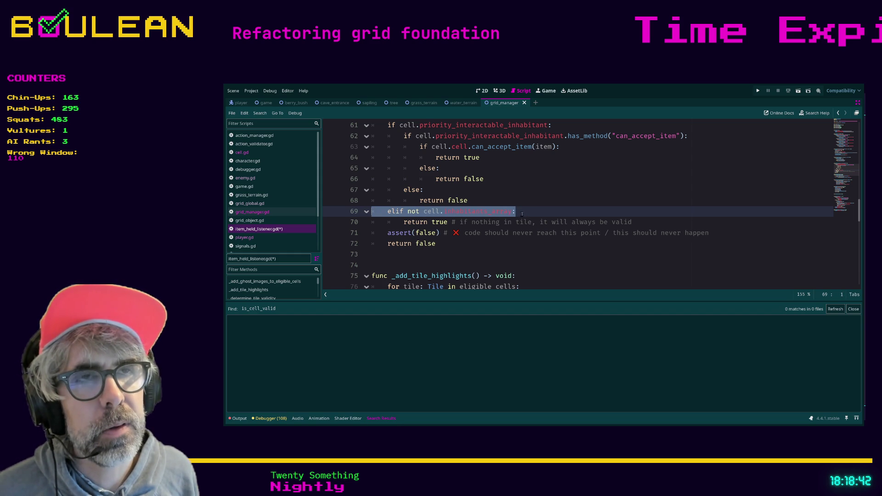
click(474, 244)
key(ctrl+s)
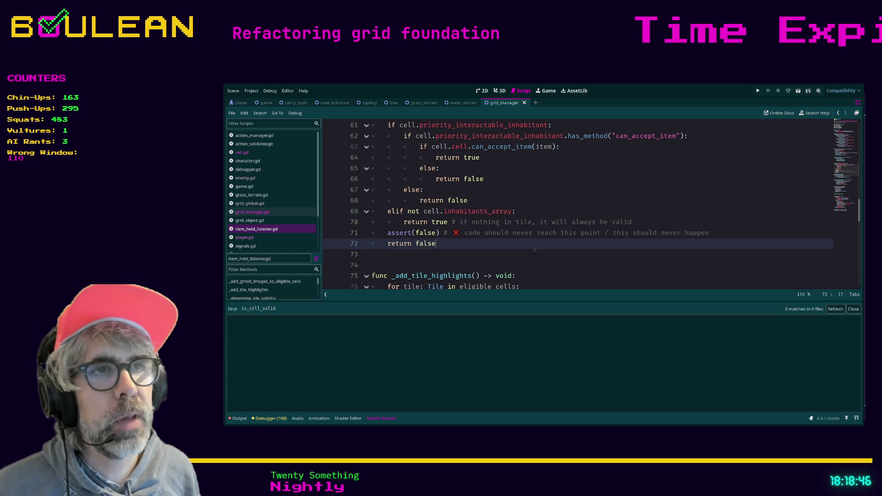
scroll(535, 251, down, 2)
scroll(535, 251, up, 2)
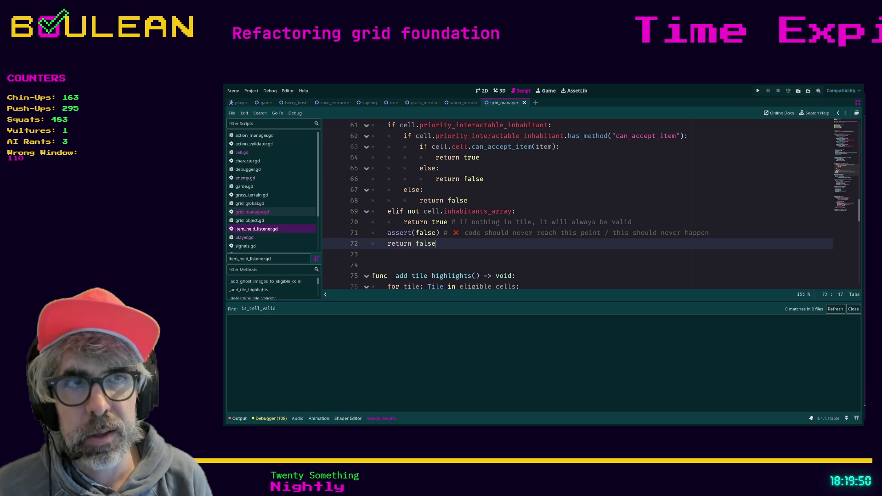
Run the project with F5 to test the refactored cell-validity check.
click(462, 269)
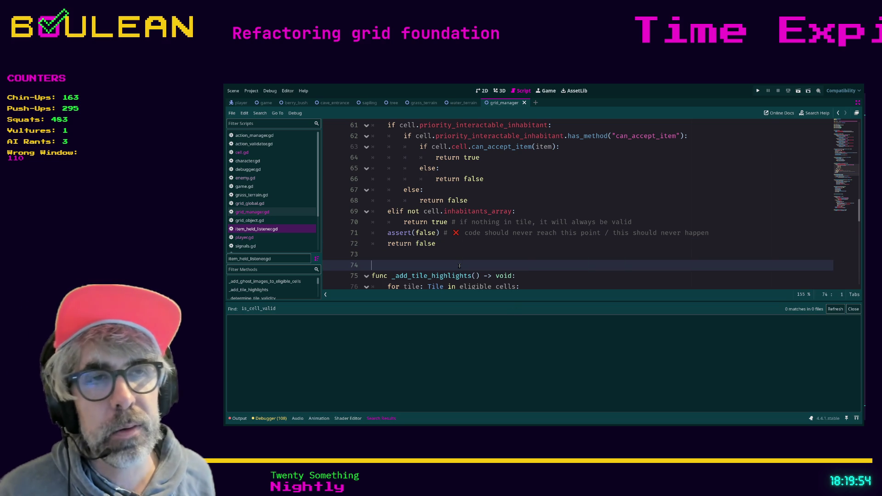
key(F5)
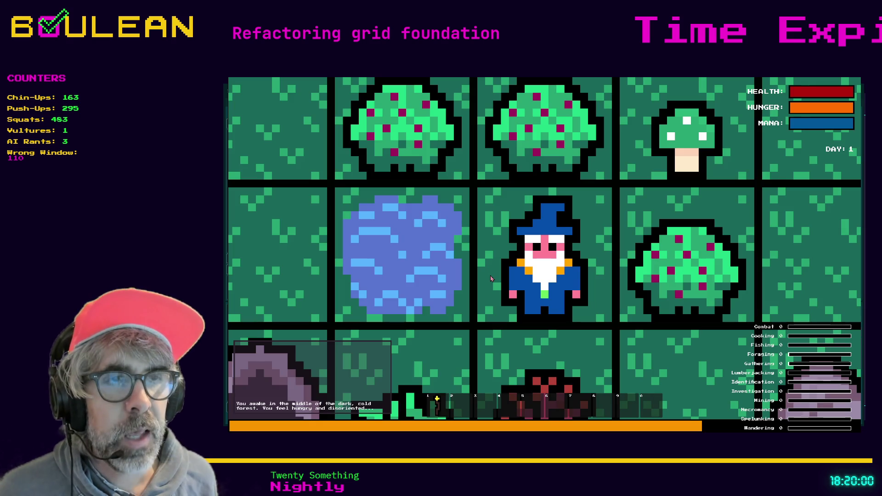
Zoom out, pick a berry from the bush, and start chopping the sapling for sticks.
scroll(692, 218, down, 3)
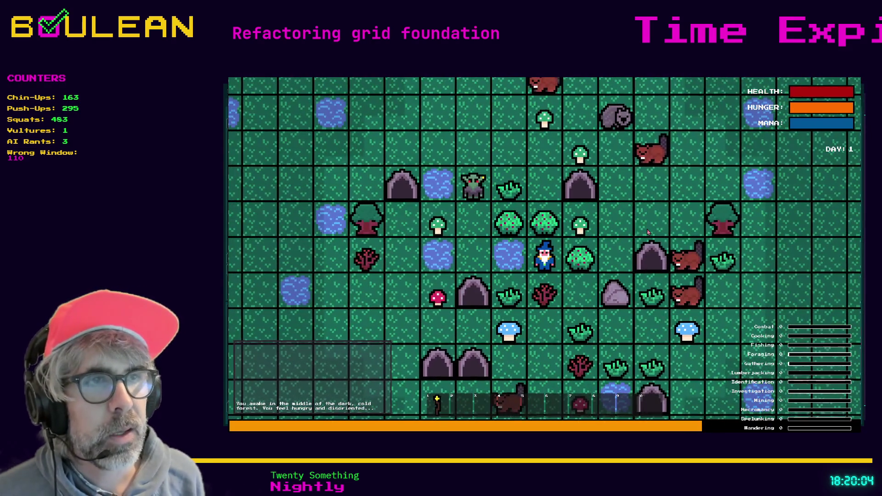
key(Up)
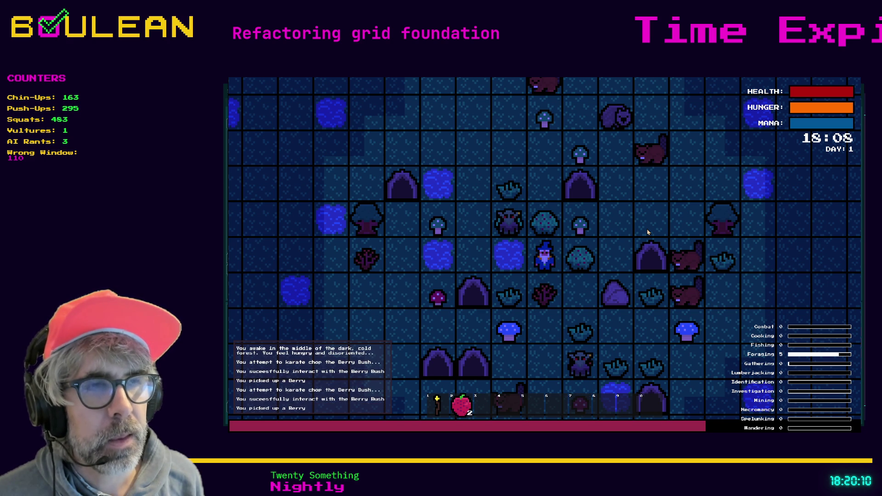
key(Down)
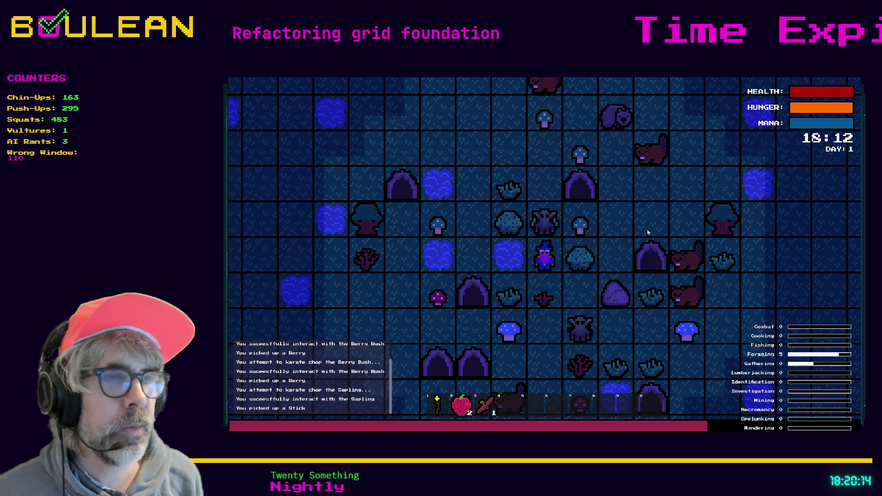
key(Up)
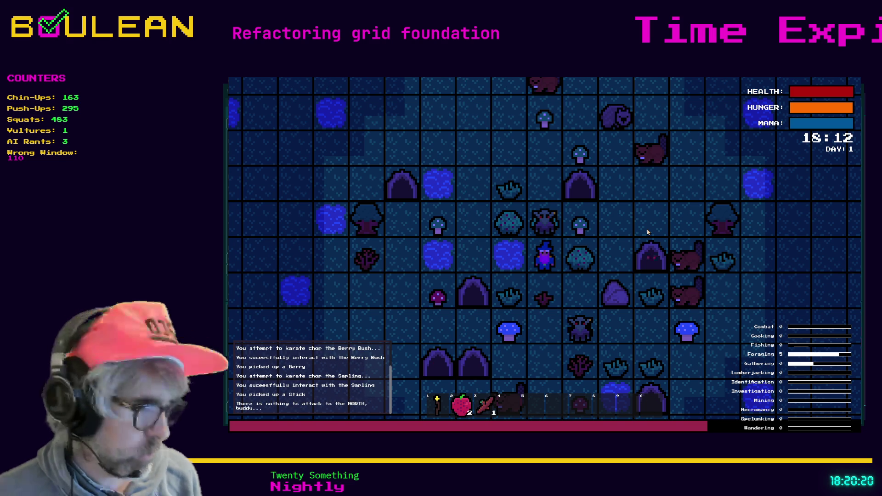
key(Down)
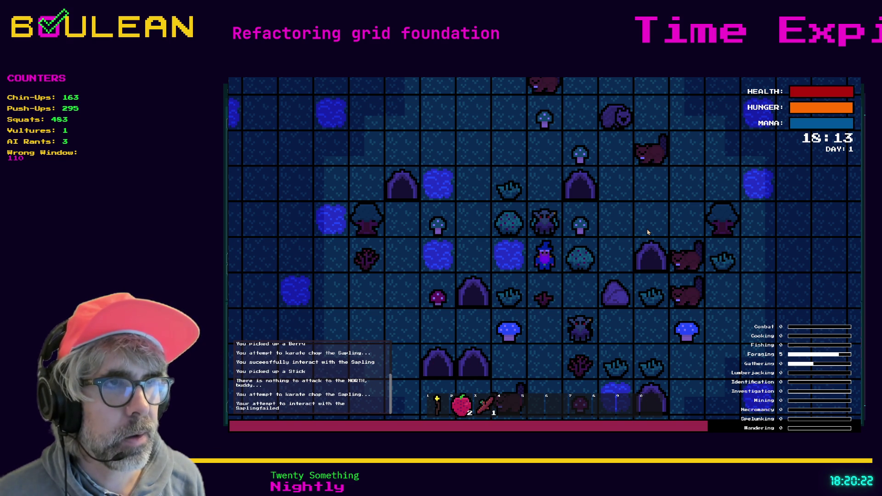
key(Down)
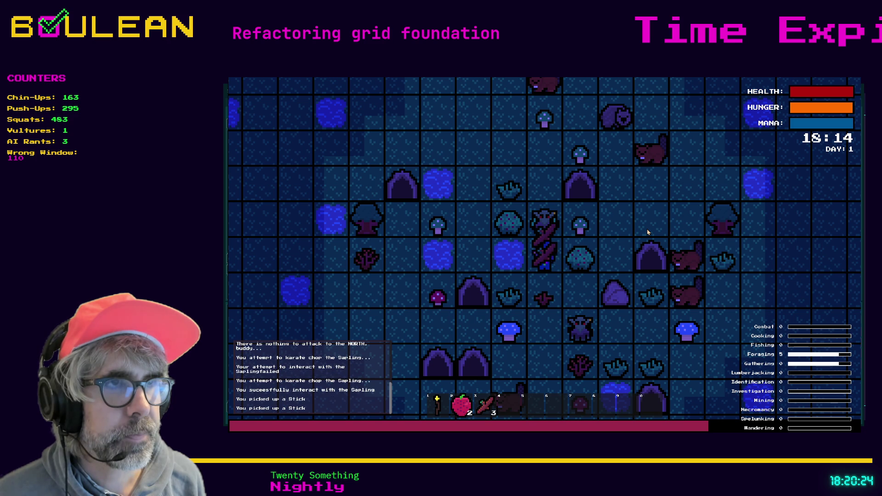
key(Up)
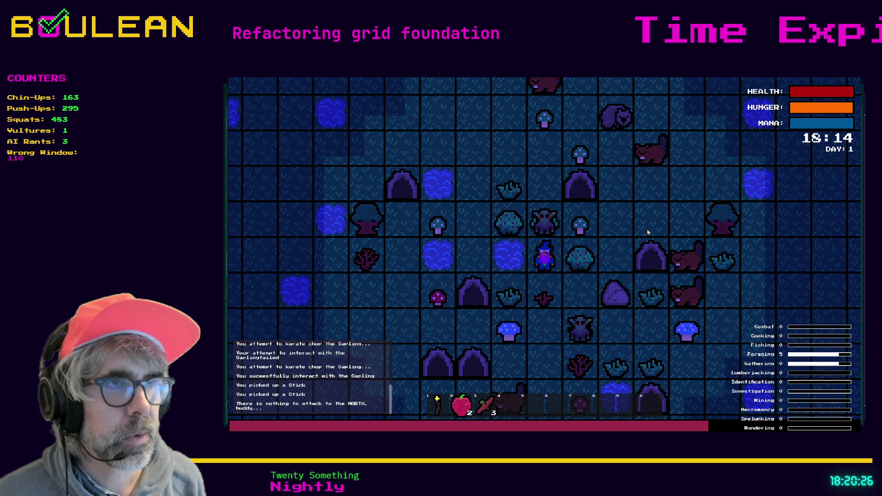
Keep chopping the sapling until four sticks are gathered, attack east, then stop the game with F8.
key(Down)
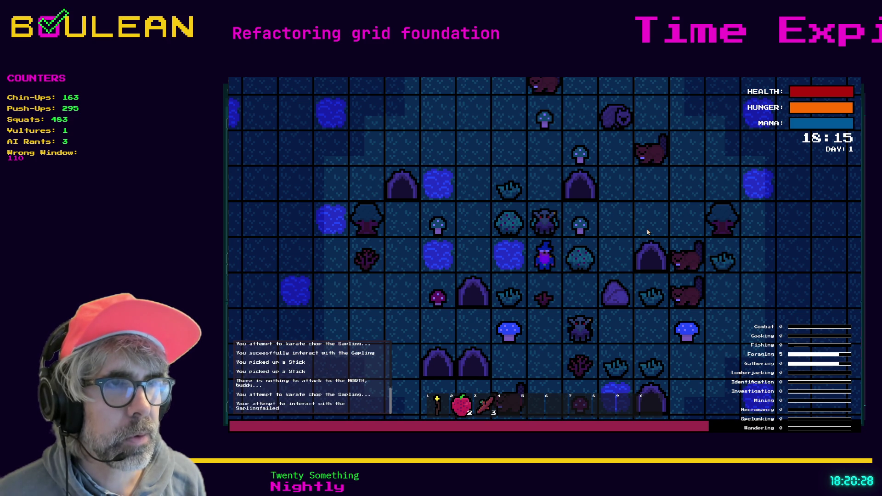
key(Down)
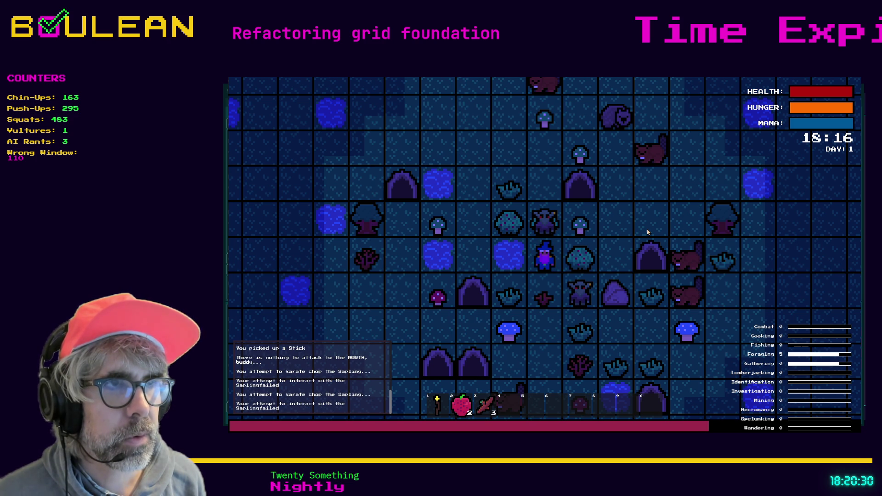
key(Down)
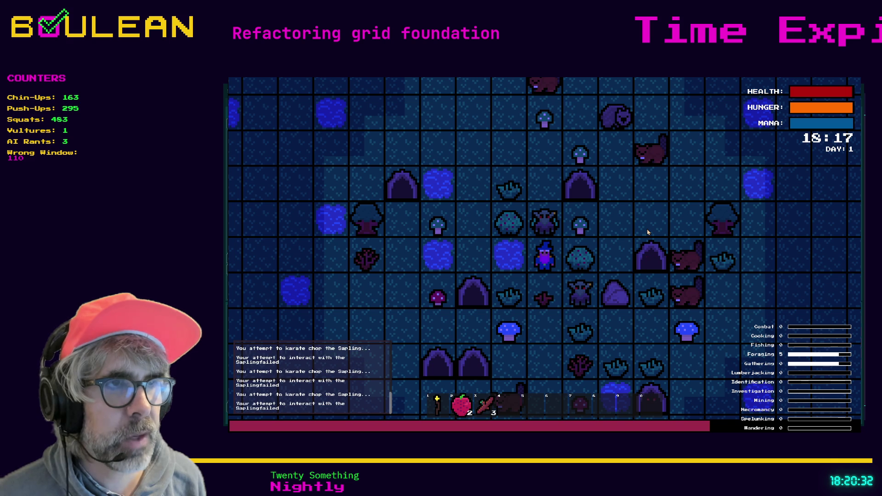
key(Down)
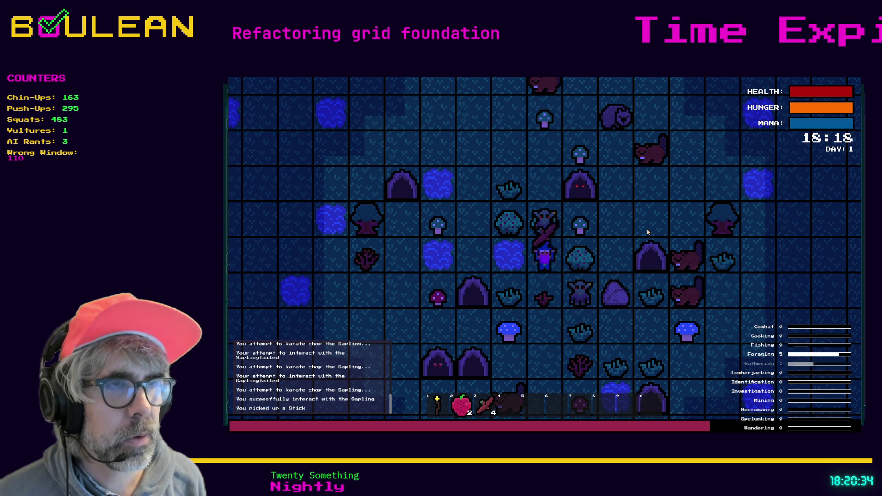
key(Down)
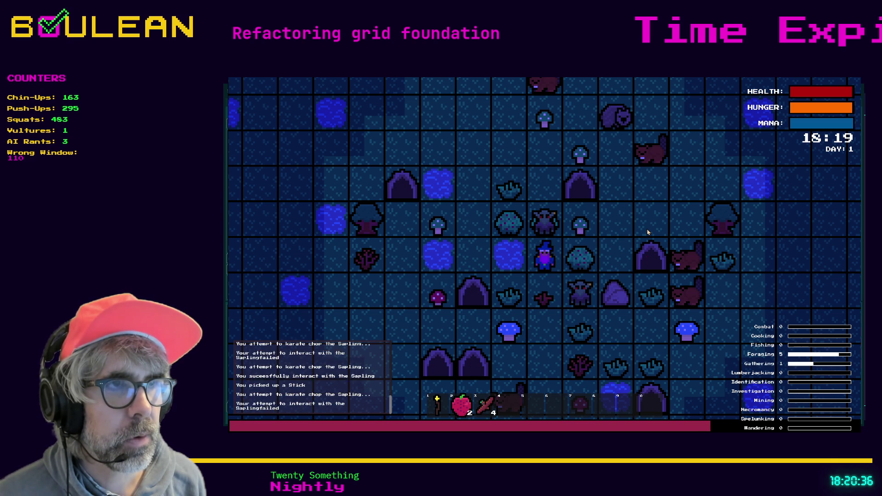
key(Down)
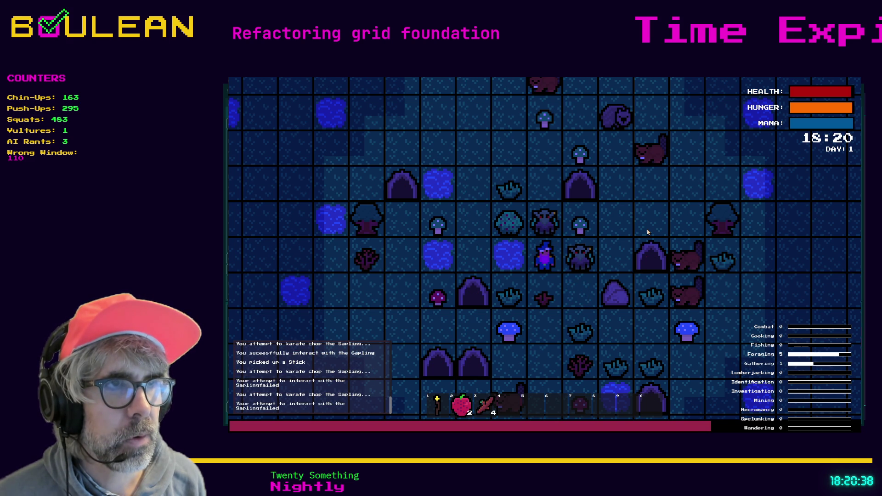
key(Right)
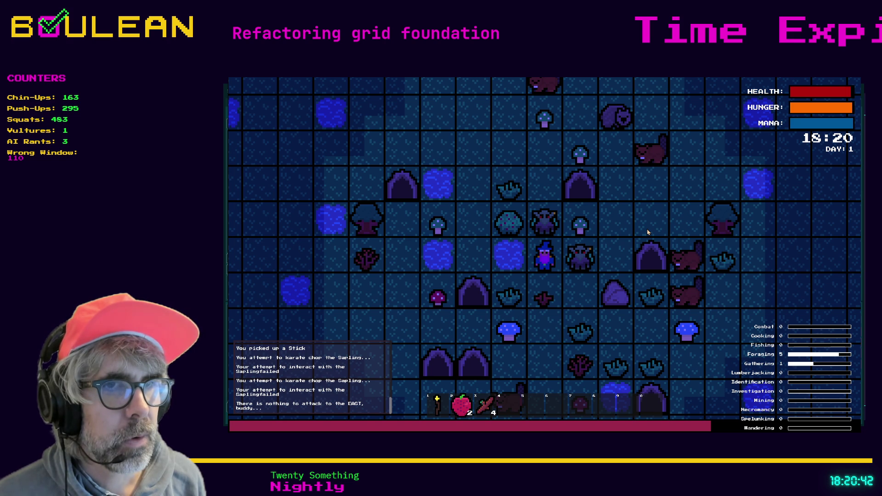
key(Right)
key(Right)
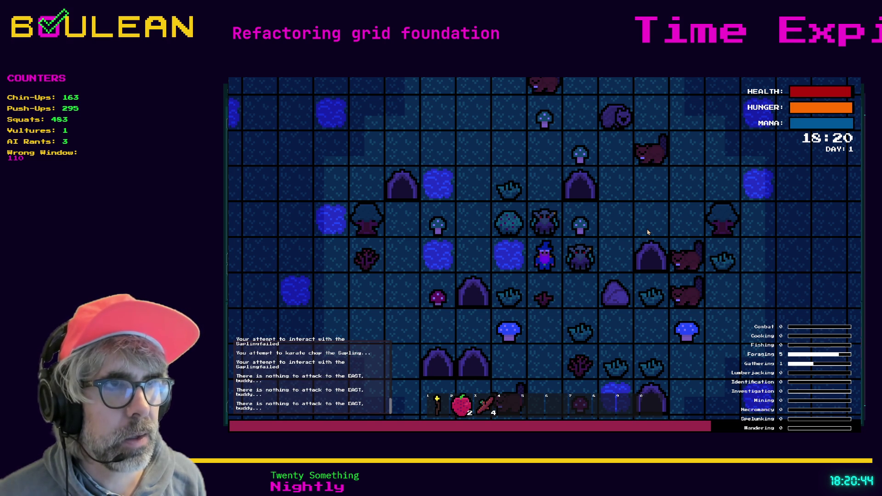
key(F8)
Return to empty line 73 of grid_manager.gd and relaunch the game with F5.
click(483, 276)
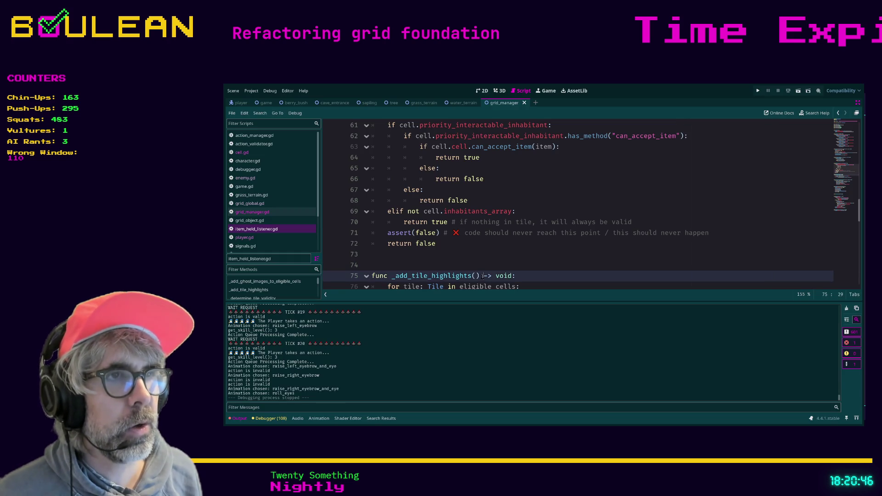
click(479, 255)
key(F5)
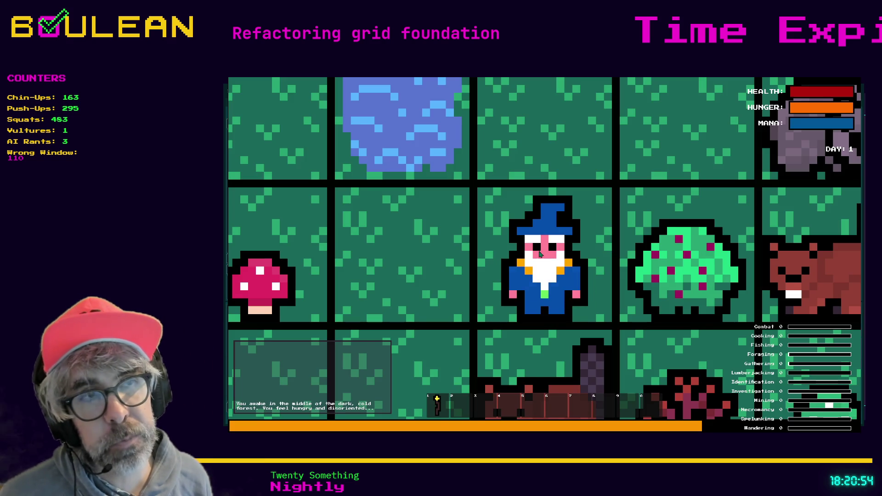
Zoom out and craft a Cauldron from the in-game crafting recipe list.
scroll(488, 261, down, 3)
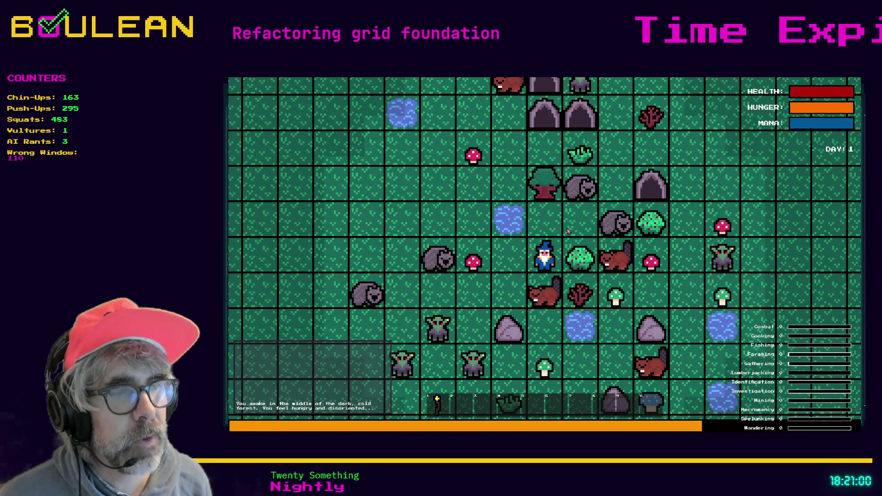
key(c)
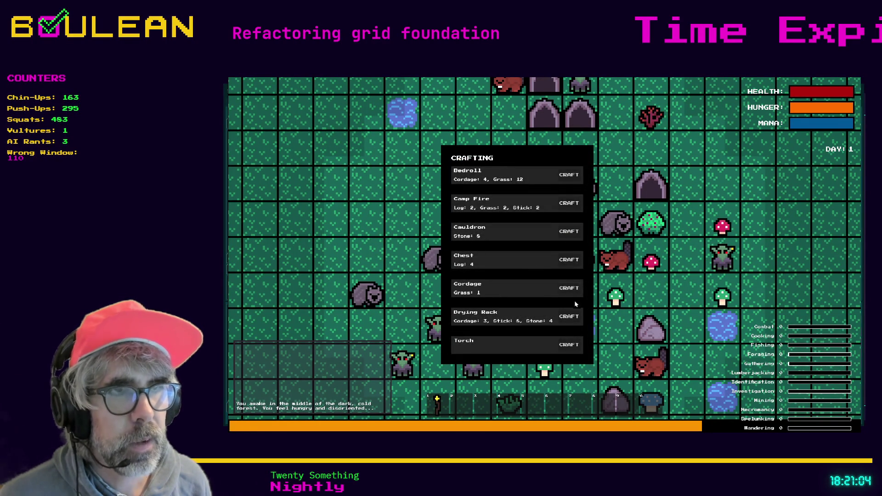
click(564, 232)
click(614, 323)
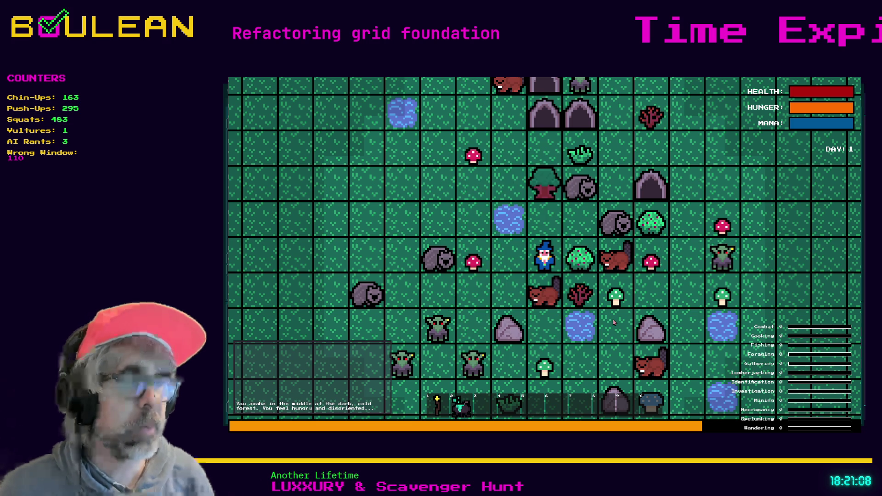
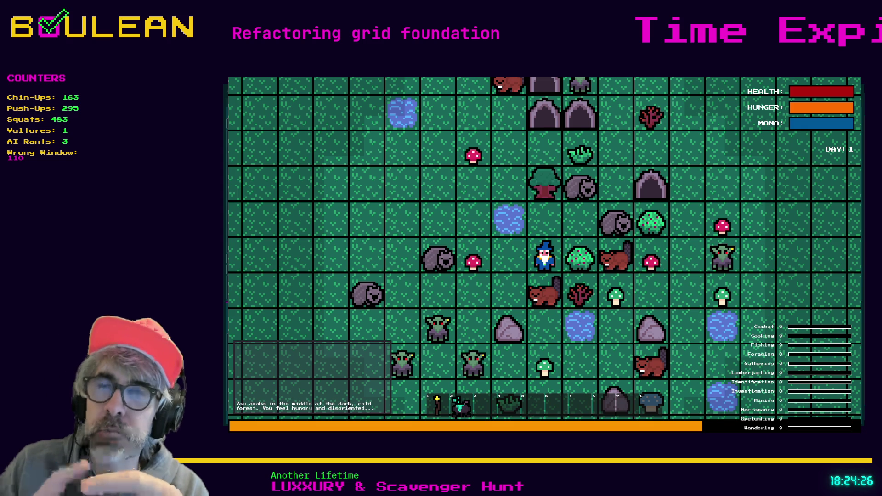
Stop the running survival game with F8 and relaunch it with F5 for a fresh forest map.
key(F8)
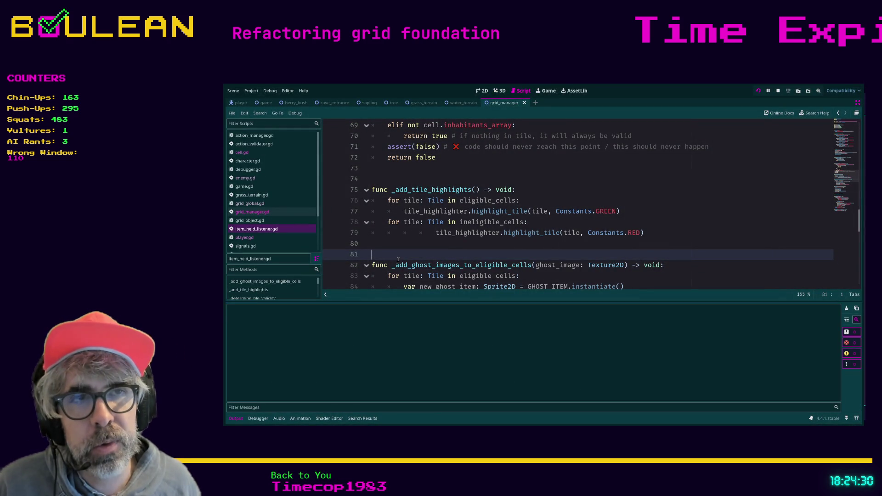
key(F5)
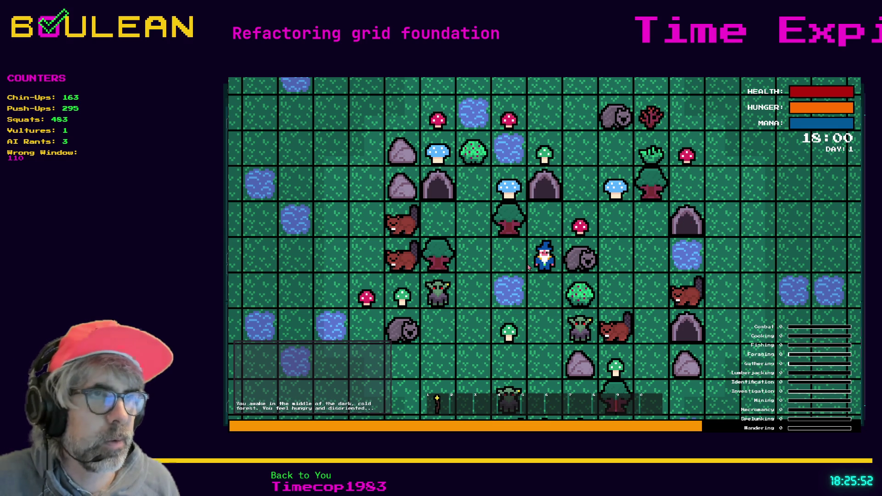
Advance one turn with space to trigger the drop_manager.gd line 12 error.
key(space)
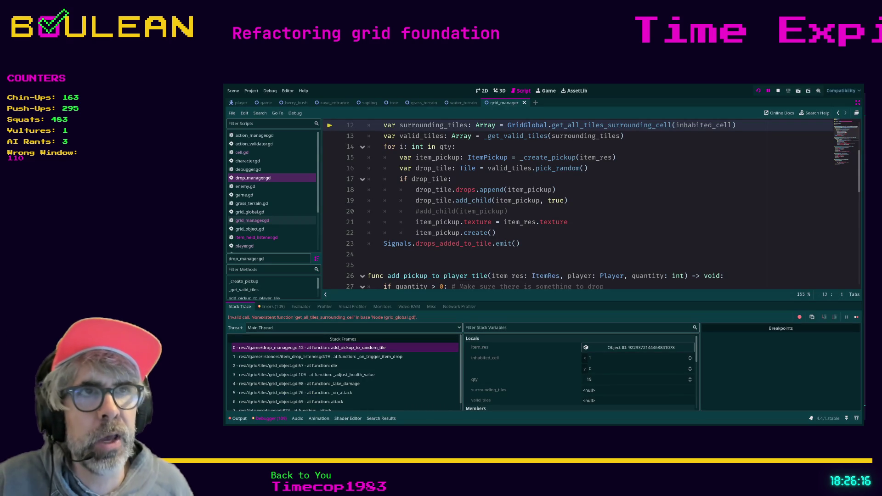
Try editing the function name on line 12, then undo the accidental deletion.
scroll(592, 204, up, 1)
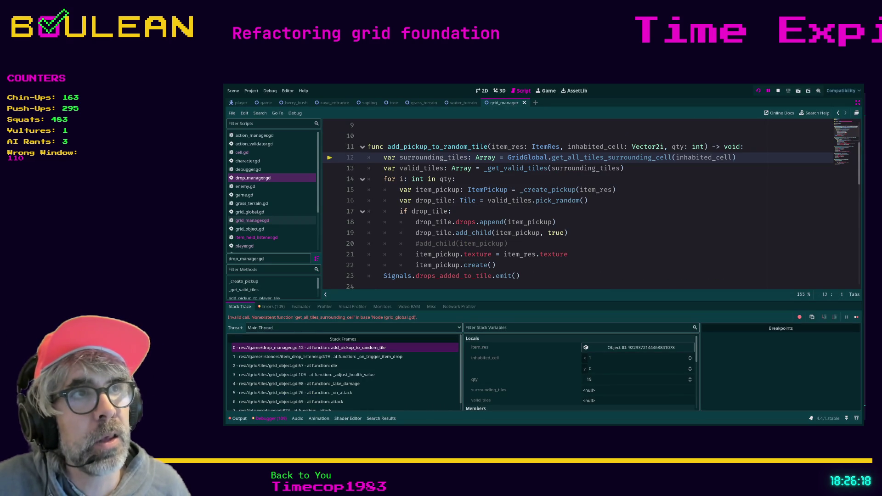
click(605, 158)
key(Left)
key(Left)
key(Left)
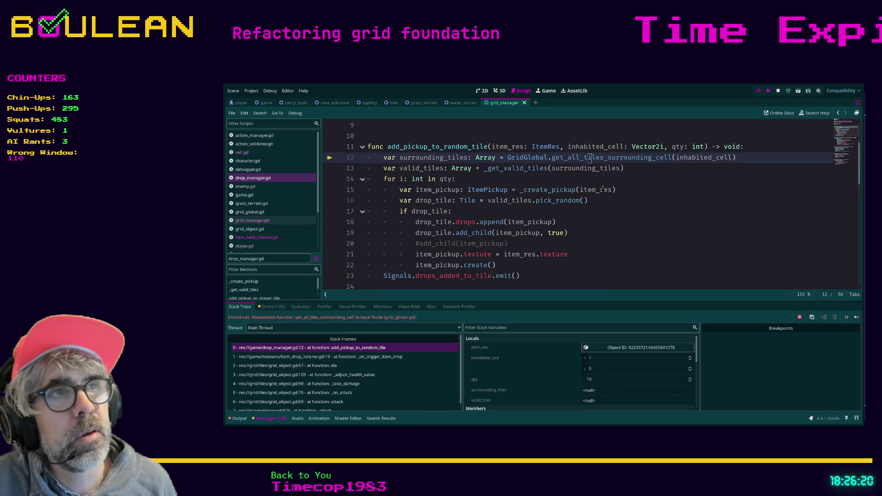
key(ctrl+Delete)
key(Right)
scroll(603, 188, up, 1)
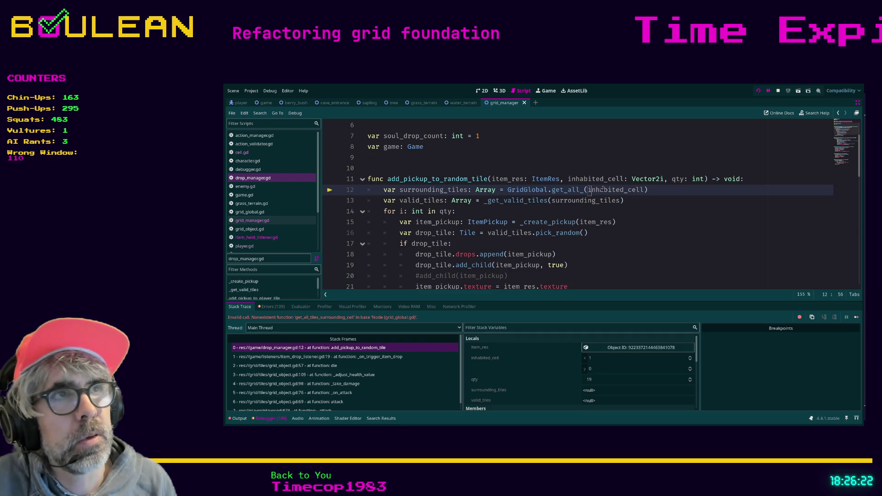
key(ctrl+z)
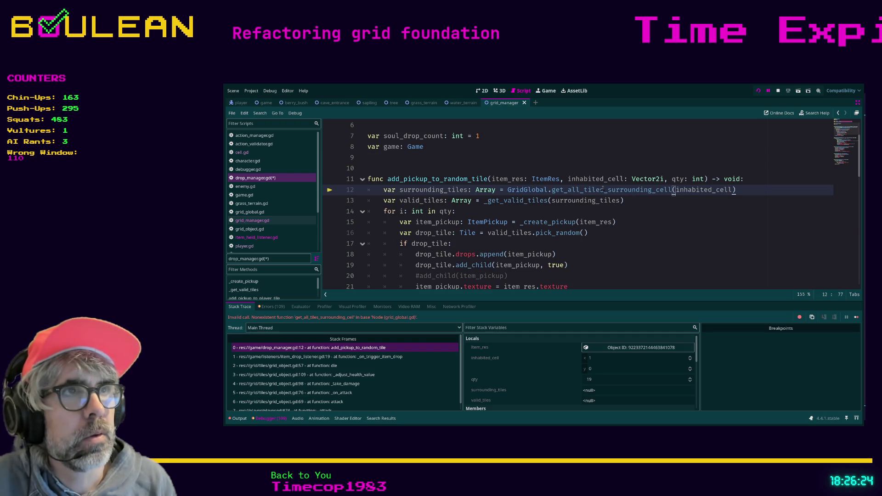
key(Left)
key(Left)
key(Left)
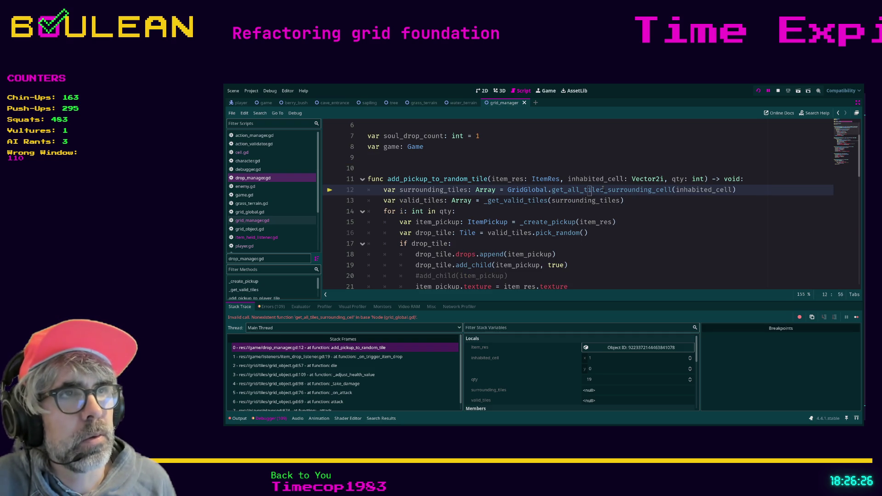
Change get_all_tiles_surrounding_cell to get_all_cells_surrounding_cell on line 12.
key(Left)
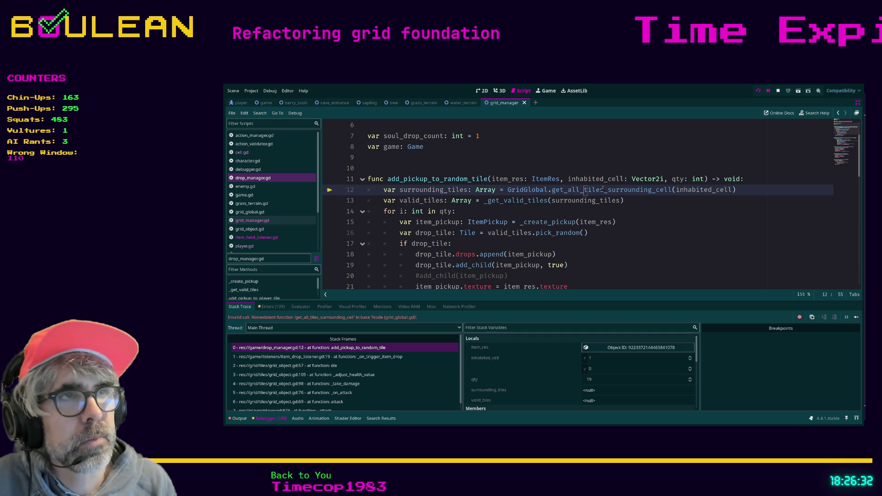
key(Delete)
text(c)
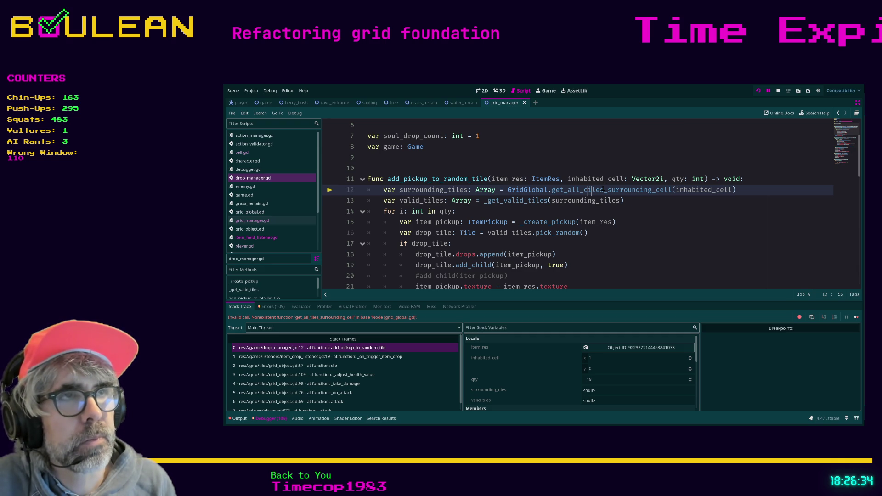
key(ctrl+Right)
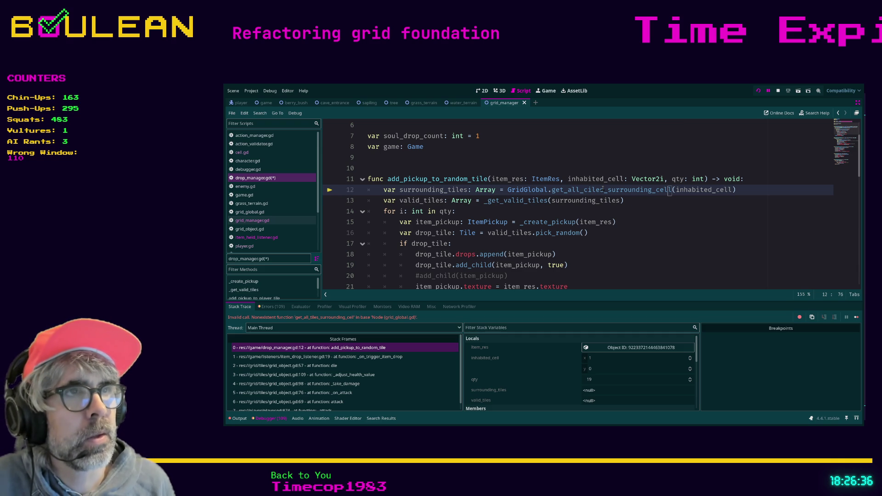
key(Left)
key(Left)
key(Left)
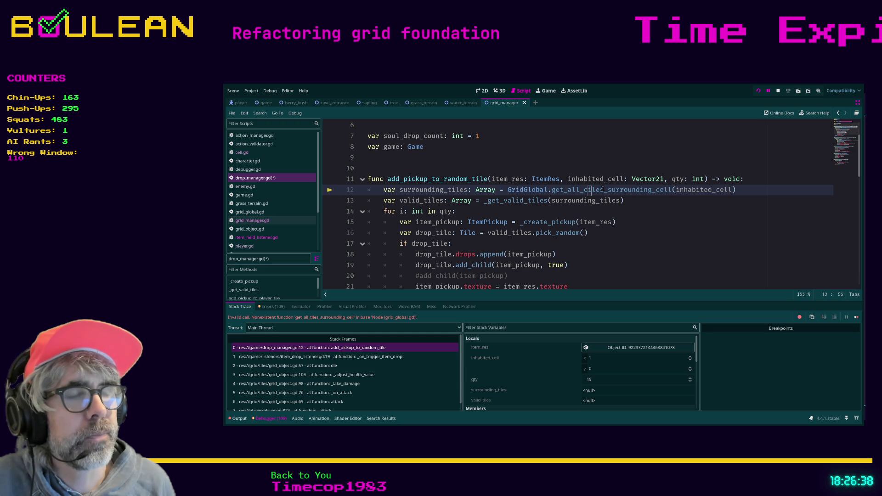
key(Left)
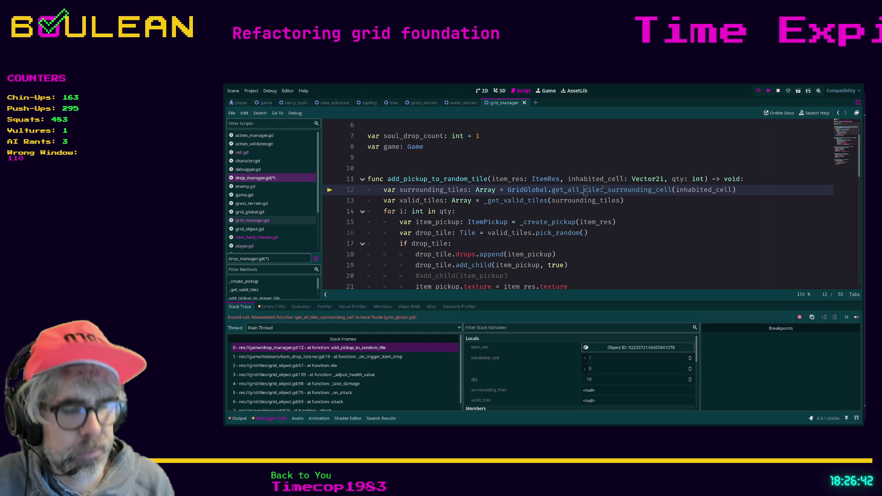
key(Delete)
key(Delete)
key(Delete)
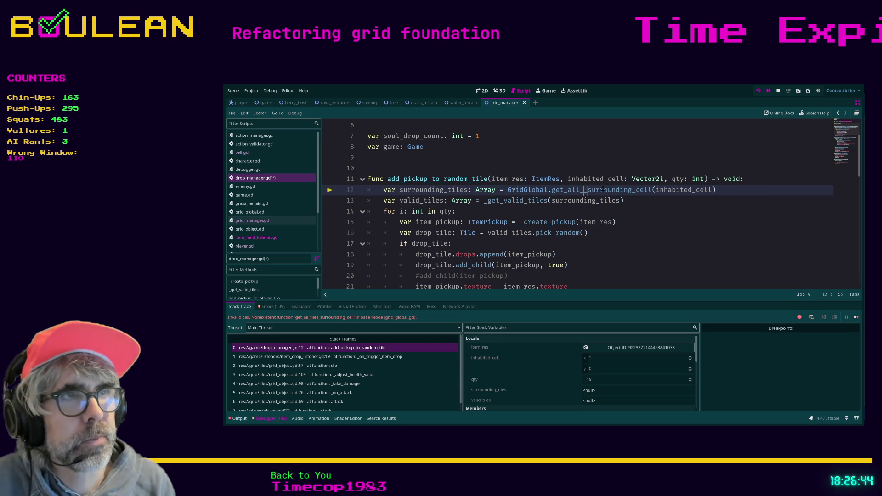
text(cells)
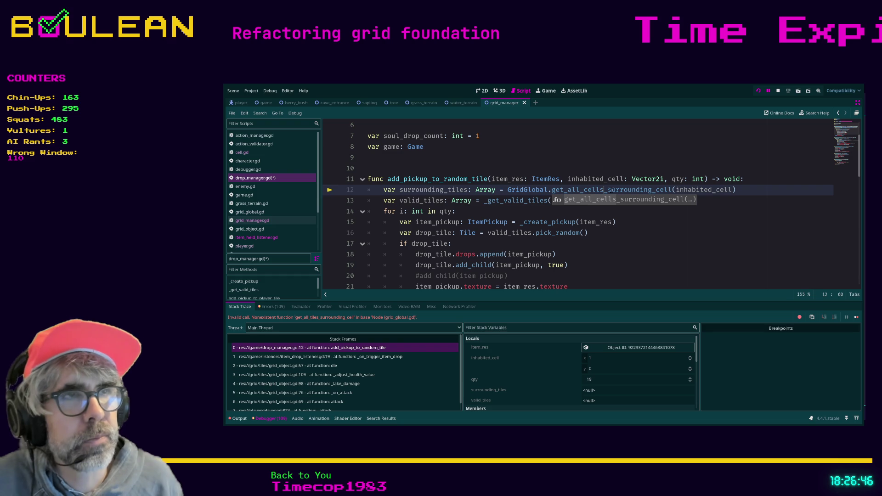
click(639, 226)
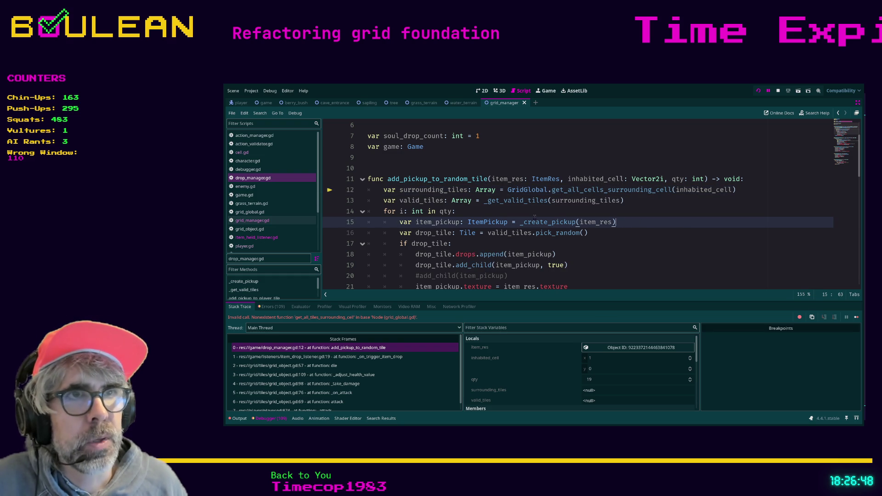
Select 'tiles' in the surrounding_tiles variable on line 12.
scroll(544, 204, down, 1)
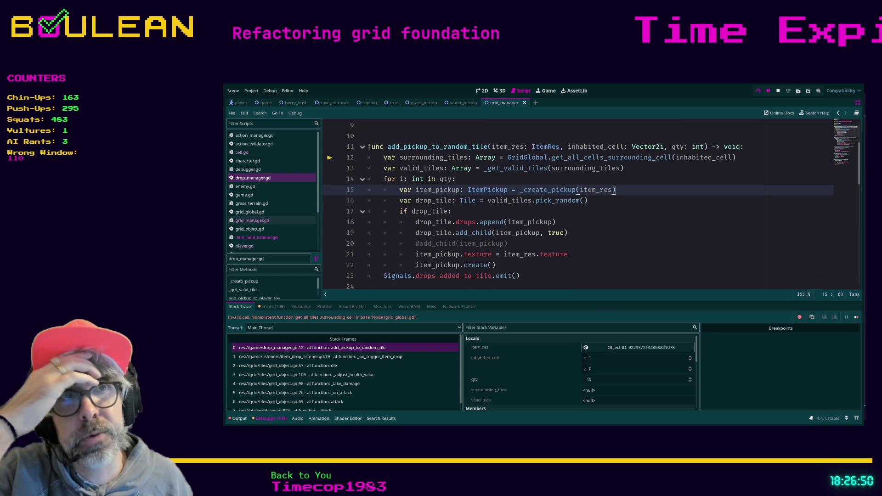
click(468, 157)
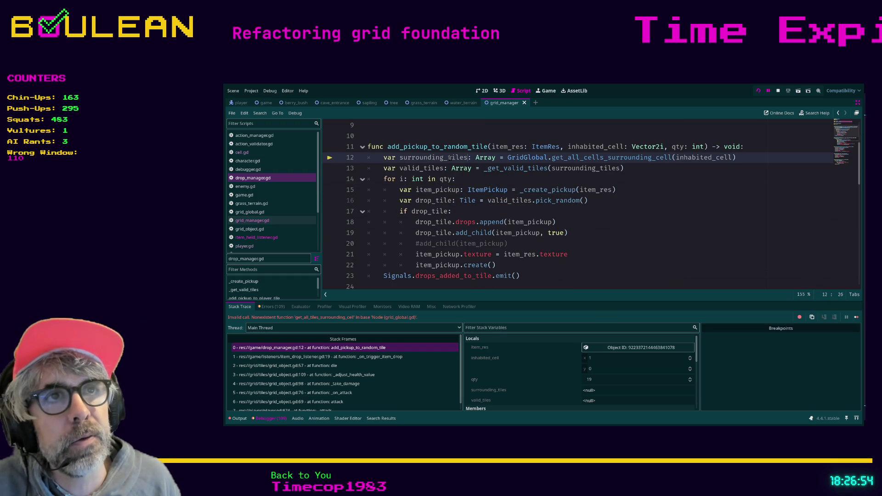
shift+click(448, 158)
Rename surrounding_tiles to surrounding_cells and valid_tiles to valid_cells on lines 12–13.
text(cels)
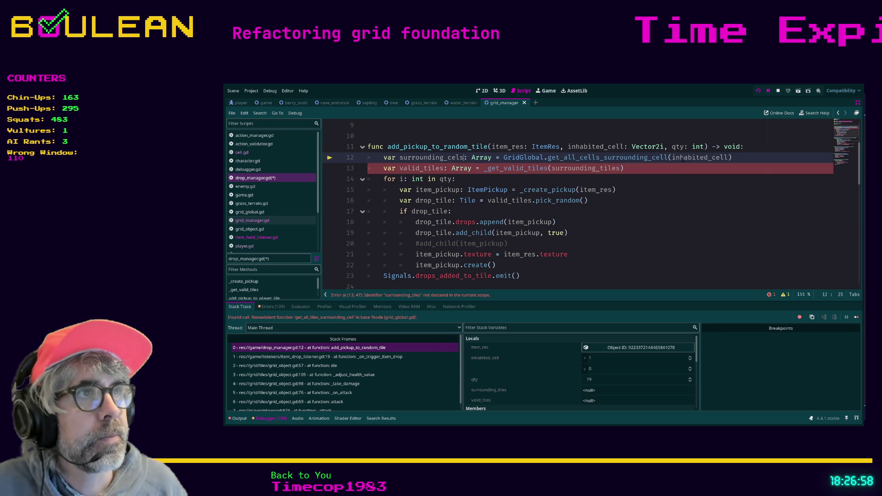
click(444, 169)
key(BackSpace)
key(BackSpace)
key(BackSpace)
text(cells)
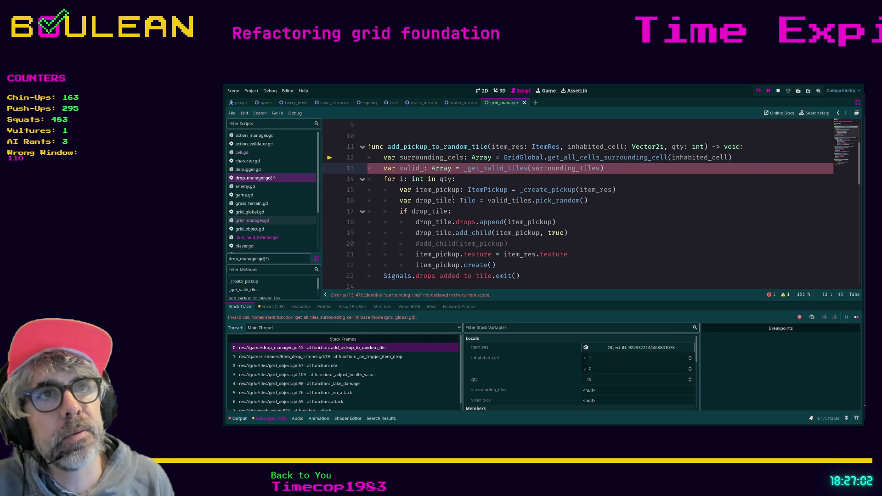
key(Up)
key(Right)
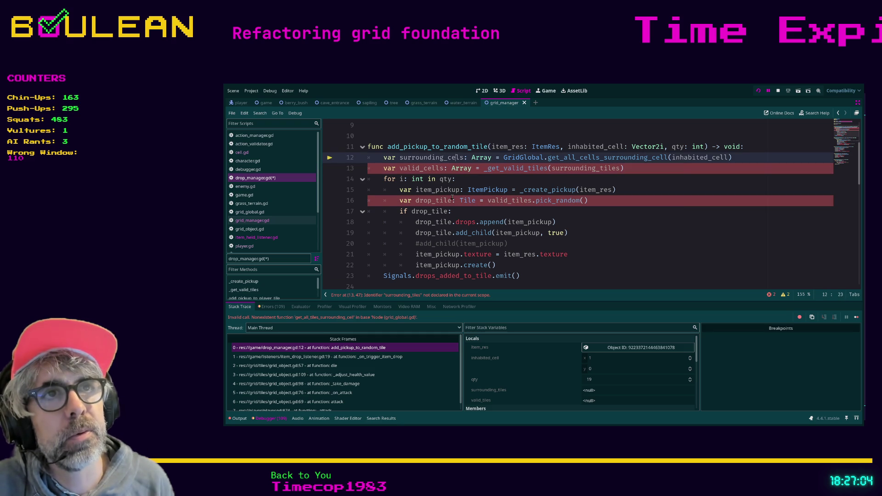
text(l)
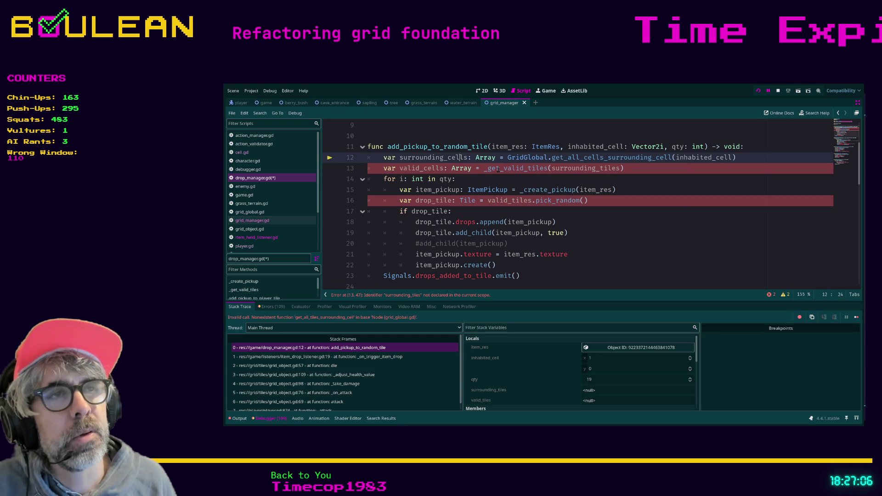
Change the line 13 call from _get_valid_tiles to _get_valid_cells.
click(529, 169)
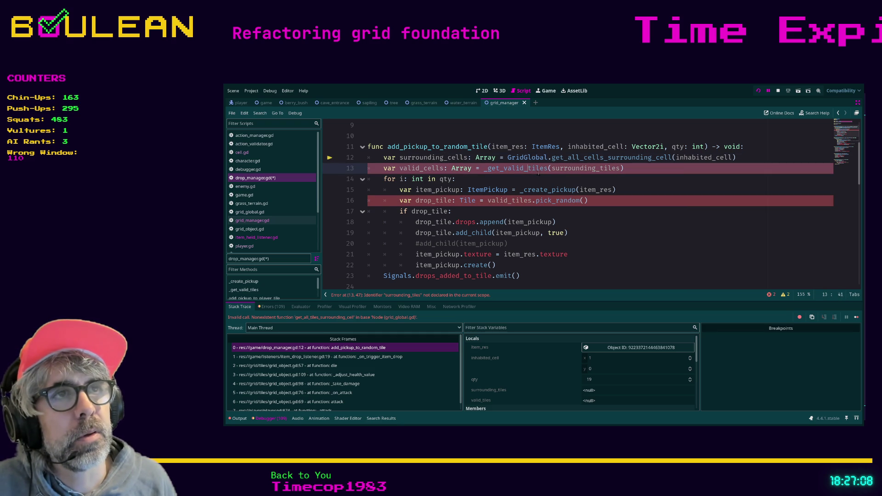
shift+click(547, 169)
text(cel)
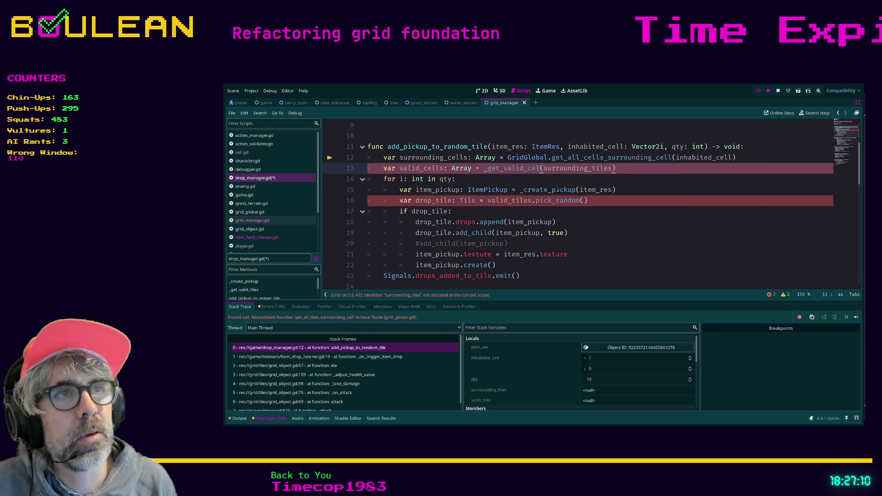
text(ls)
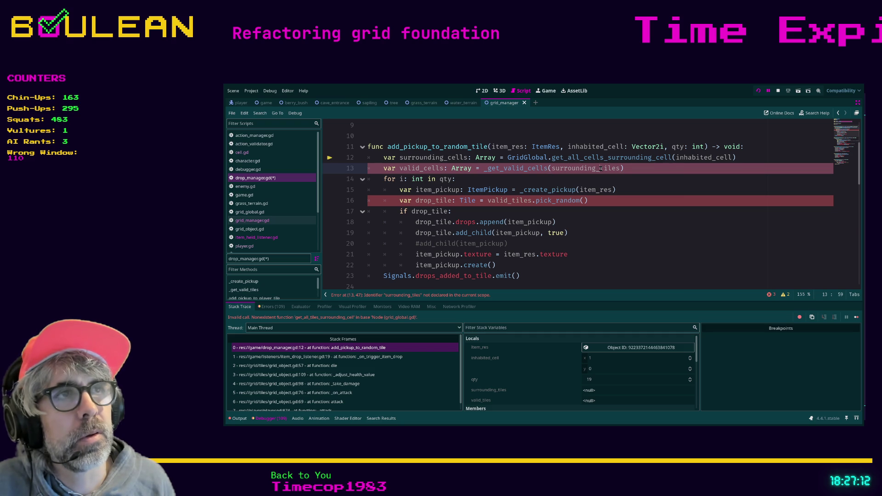
shift+click(621, 169)
text(cells)
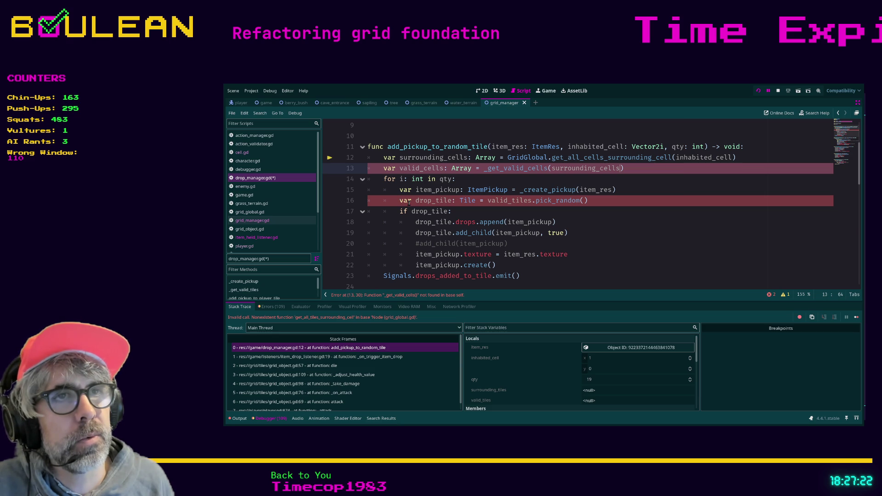
Rename drop_tile to drop_cell and valid_tiles to valid_cells on lines 16–17.
click(451, 201)
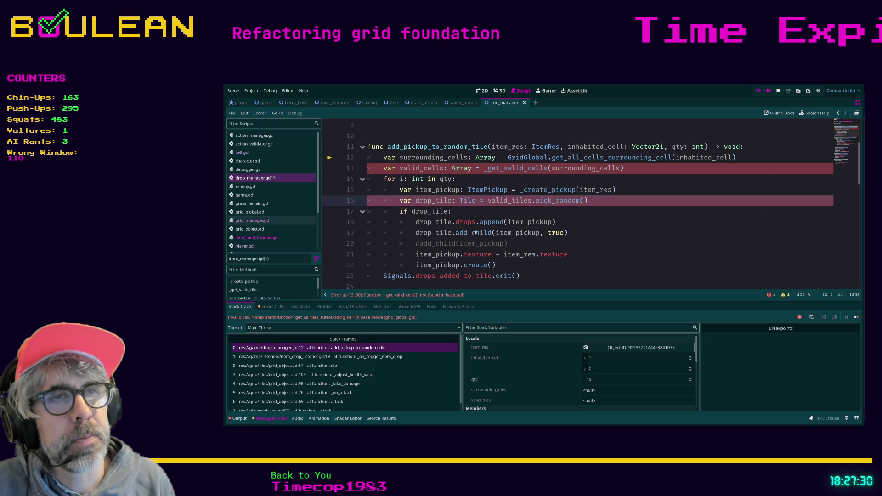
key(BackSpace)
key(BackSpace)
key(BackSpace)
text(cell)
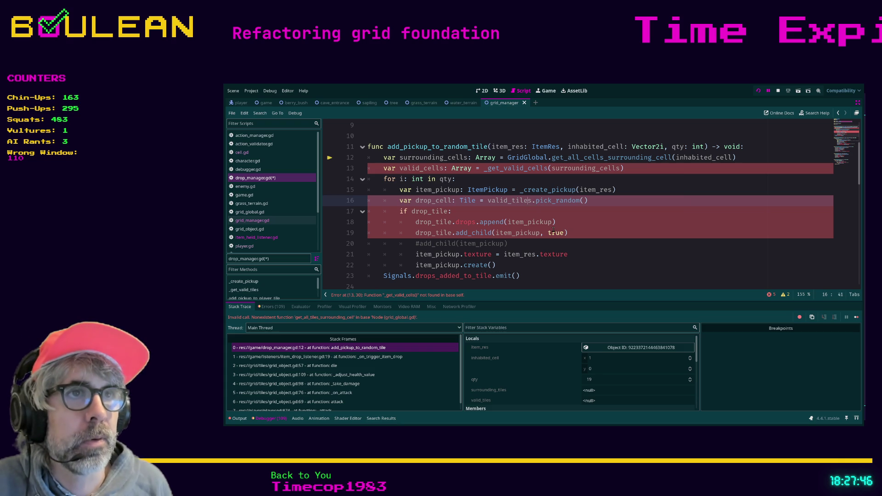
key(BackSpace)
key(BackSpace)
key(BackSpace)
text(cell)
key(Right)
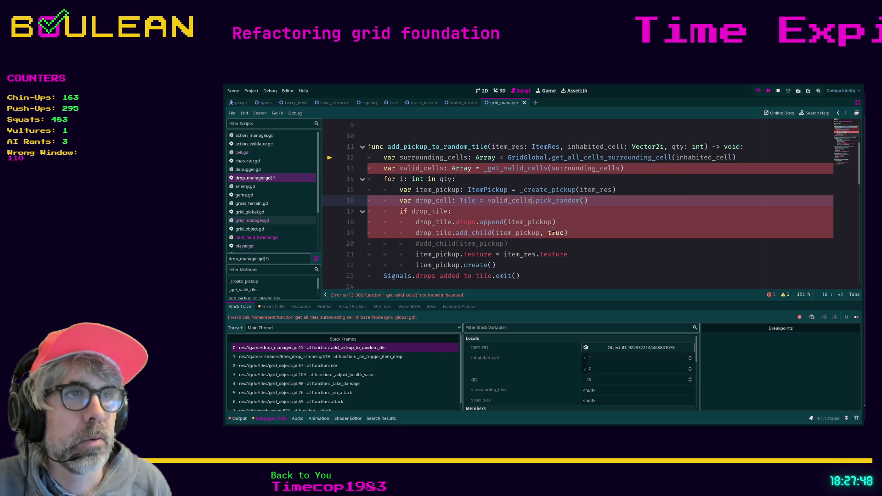
double_click(428, 202)
key(ctrl+c)
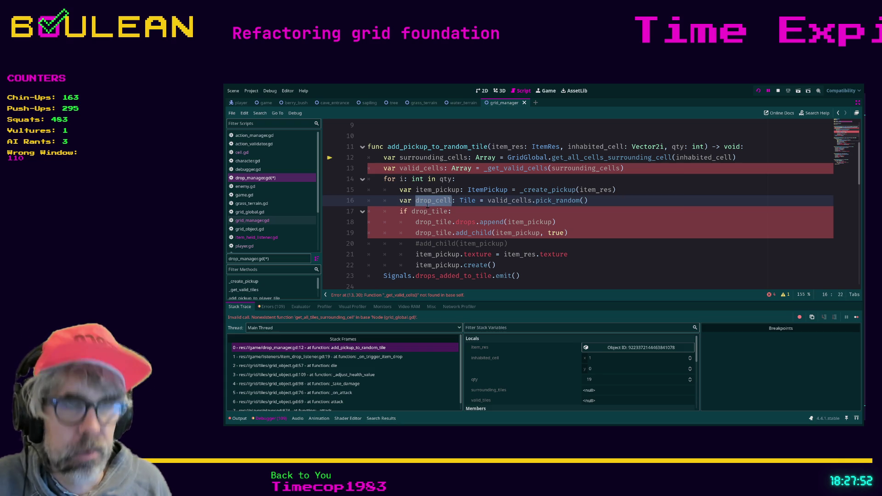
double_click(430, 211)
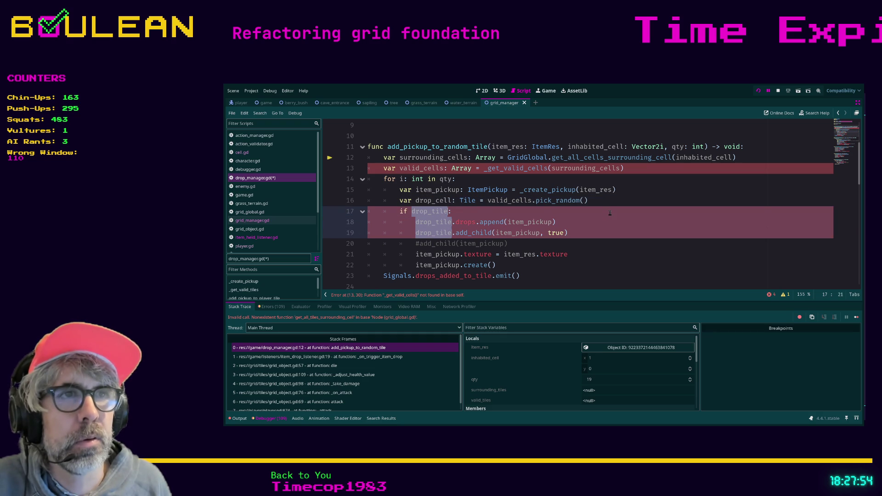
key(ctrl+v)
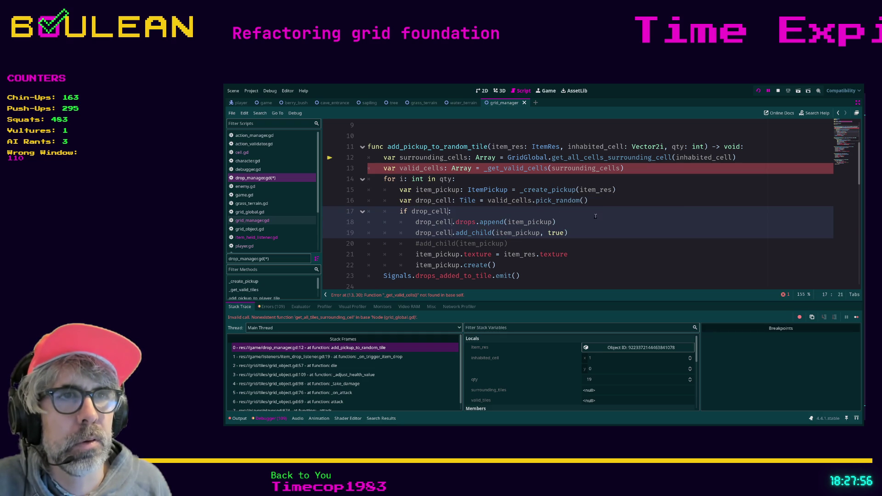
Delete the commented-out #add_child line, save drop_manager.gd, and select the _get_valid_cells call.
click(516, 243)
key(shift+Home)
key(shift+Home)
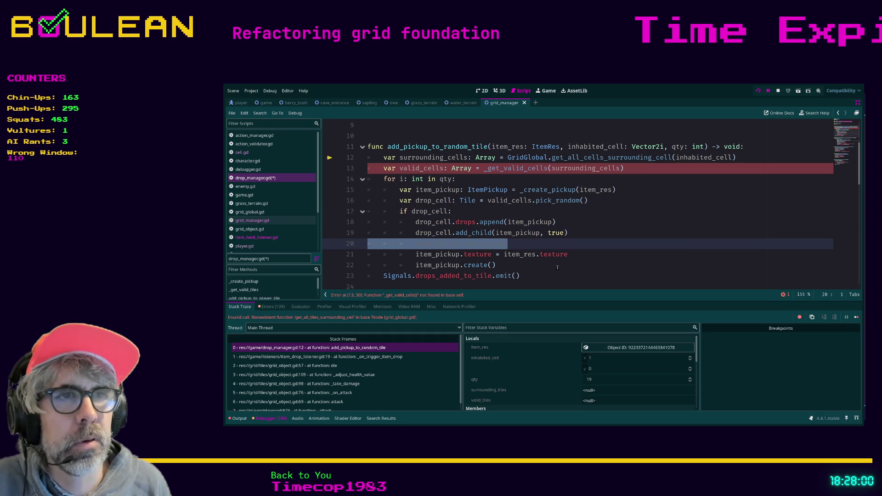
key(BackSpace)
key(BackSpace)
key(ctrl+s)
click(576, 256)
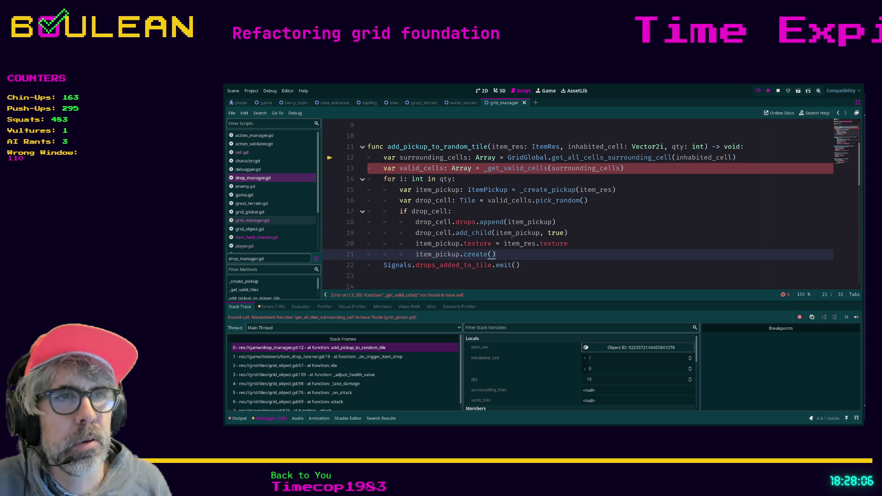
scroll(511, 240, down, 1)
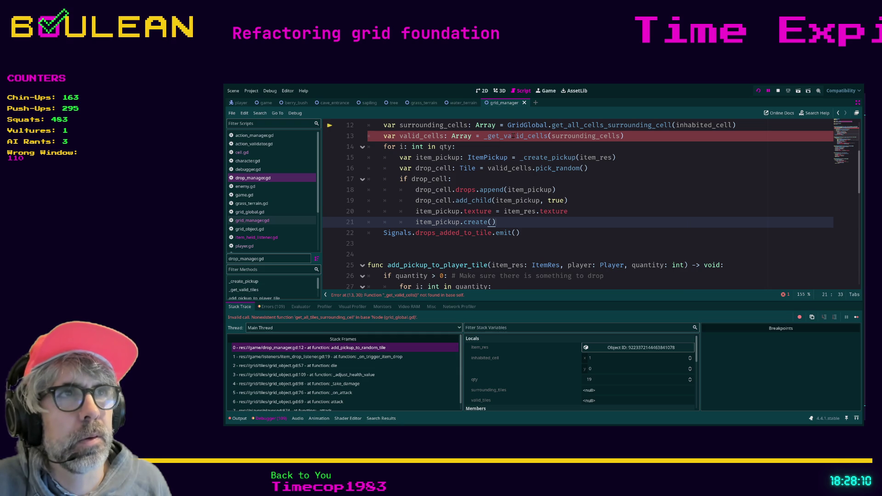
scroll(509, 135, up, 1)
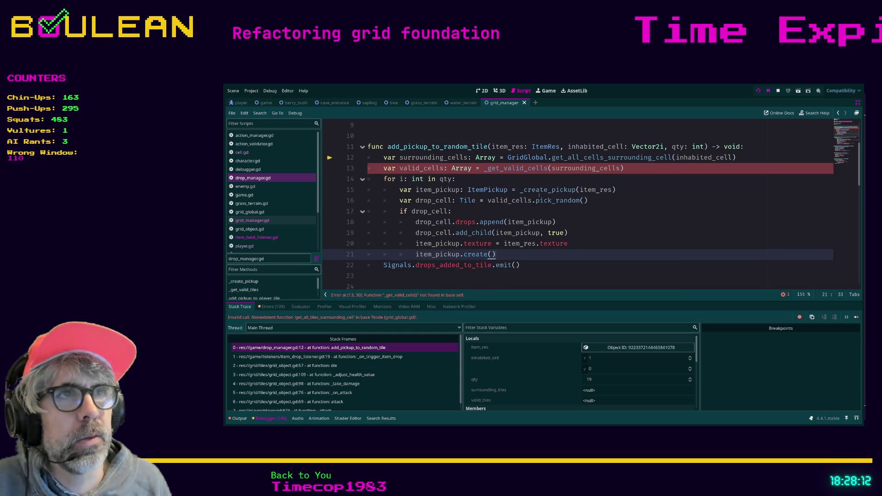
double_click(515, 168)
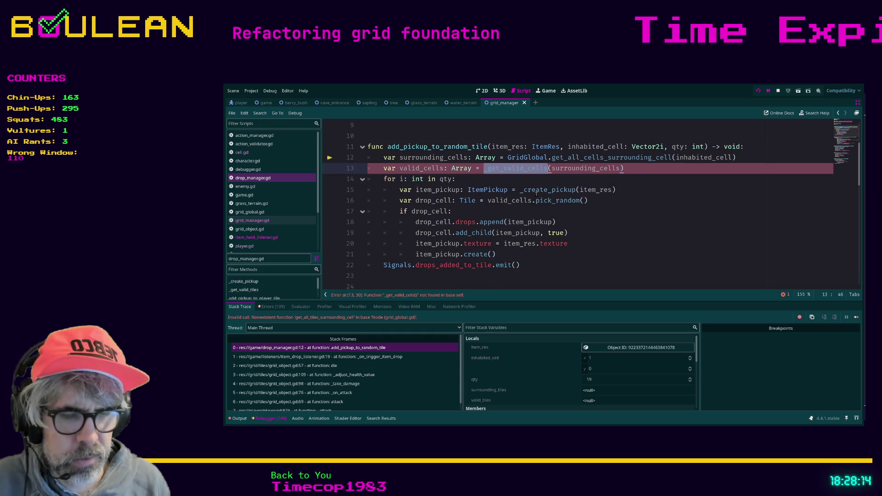
Find 'get_valid' and rename the function definition to _get_valid_cells.
key(ctrl+f)
text(get_valid)
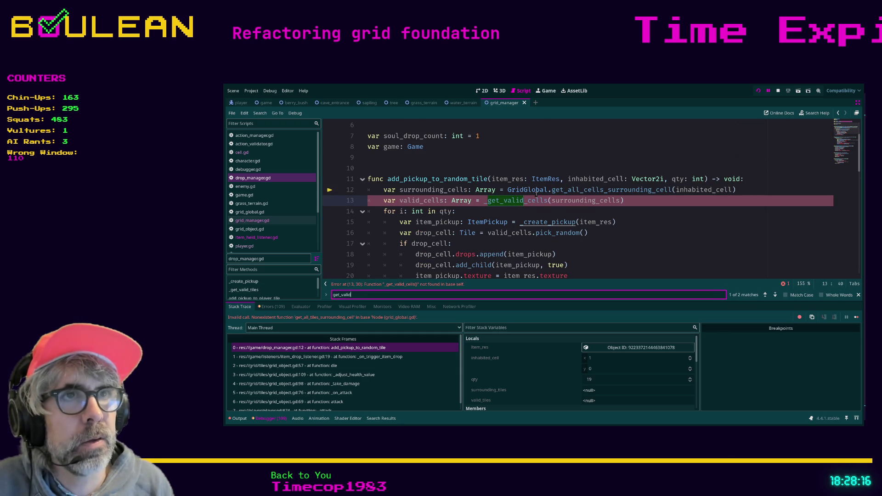
key(Return)
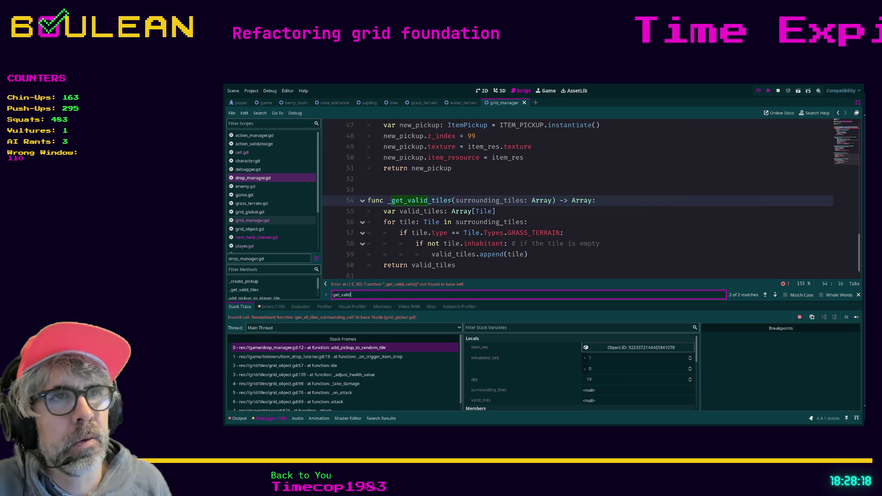
click(453, 201)
key(BackSpace)
key(BackSpace)
key(BackSpace)
text(cells)
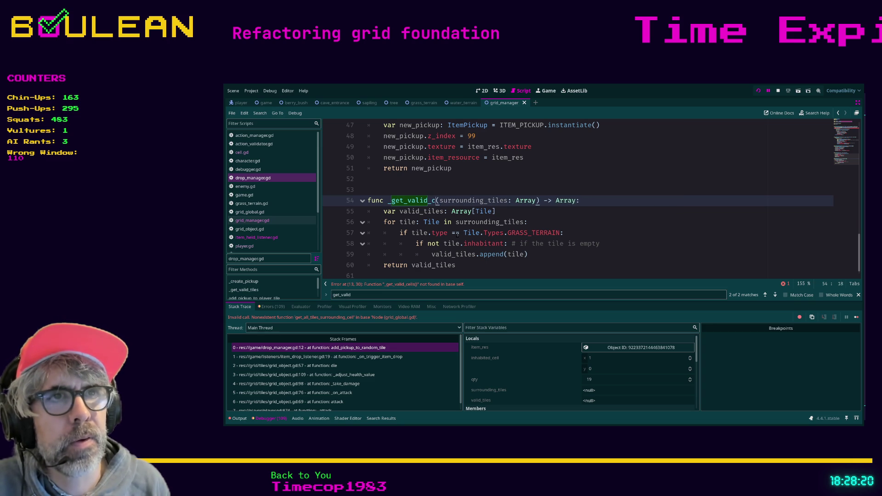
Rename valid_tiles to valid_cells and surrounding_tiles to surrounding_cells throughout the function.
double_click(442, 212)
key(ctrl+d)
key(ctrl+d)
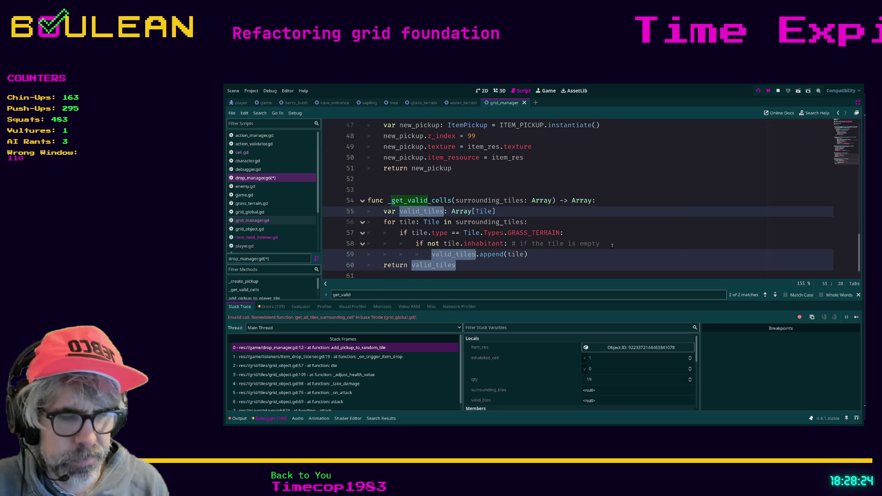
text(valid_ce)
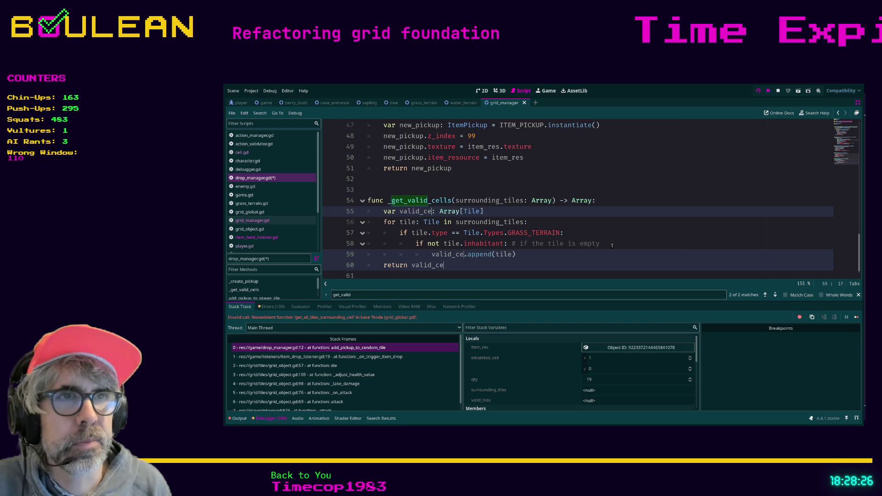
text(lls)
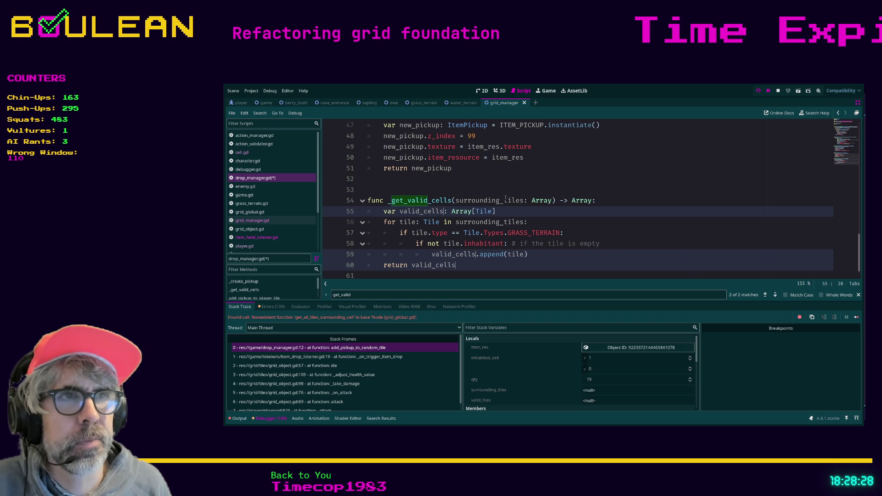
double_click(507, 200)
key(ctrl+d)
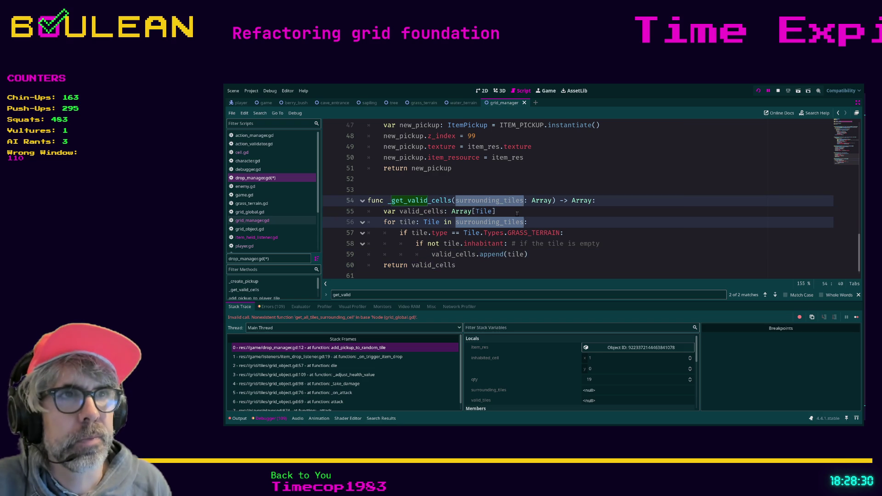
text(su)
text(rrounding_)
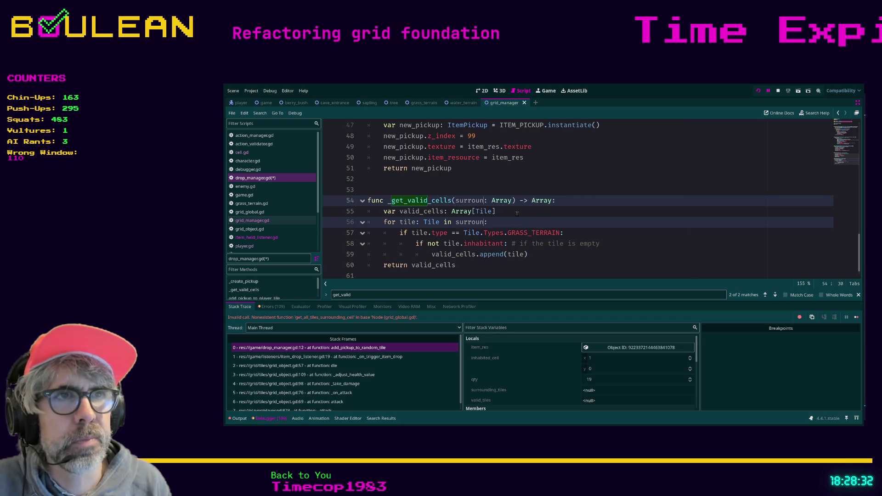
text(cells)
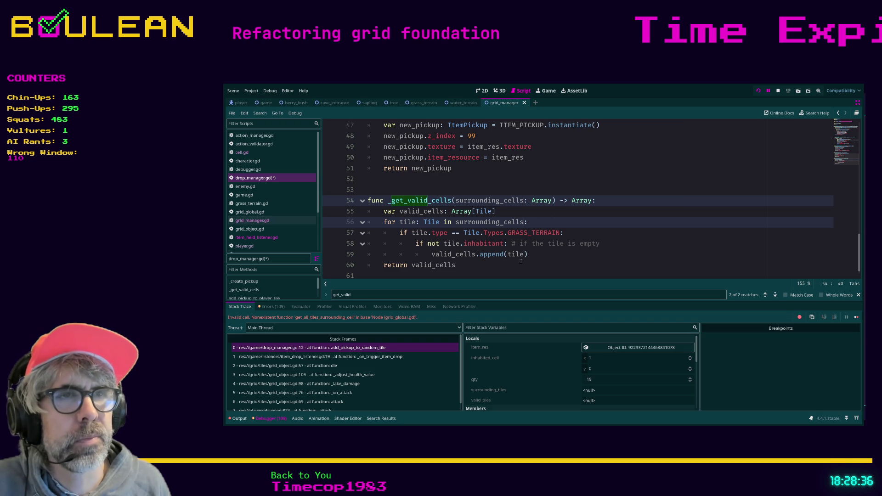
Rename the tile loop variable to cell on lines 56–59, including the append.
double_click(407, 222)
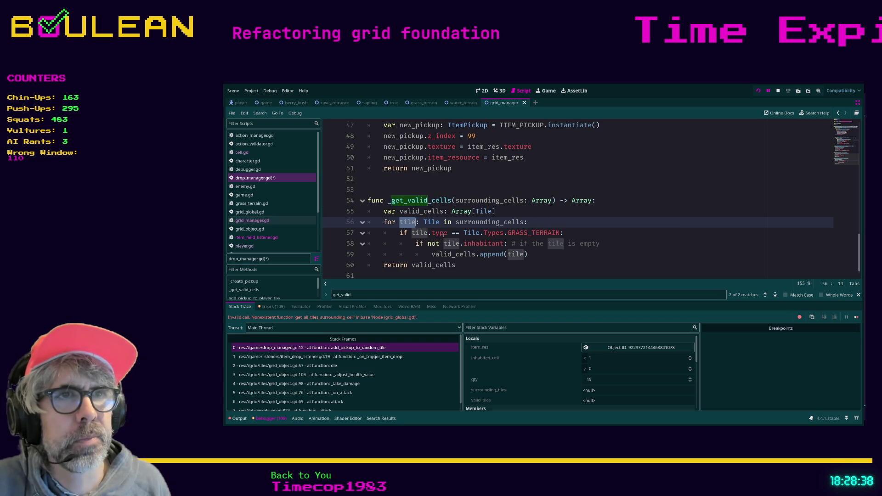
key(ctrl+d)
key(ctrl+d)
key(ctrl+d)
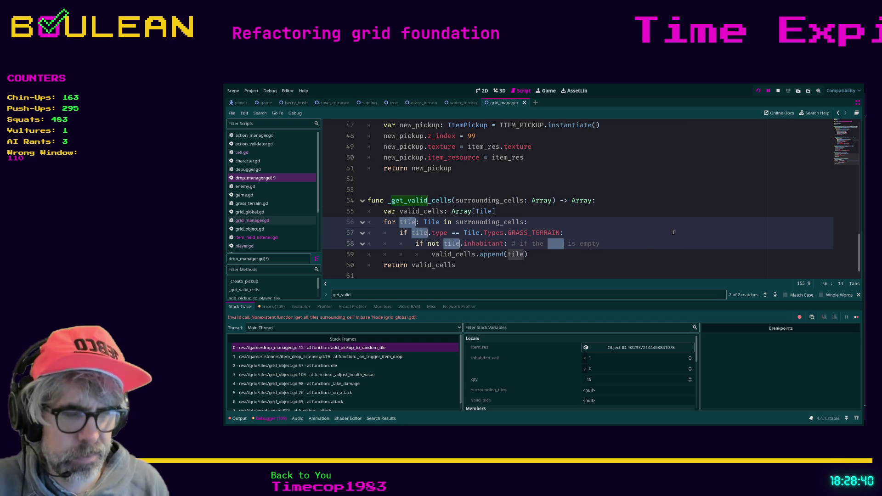
text(cell)
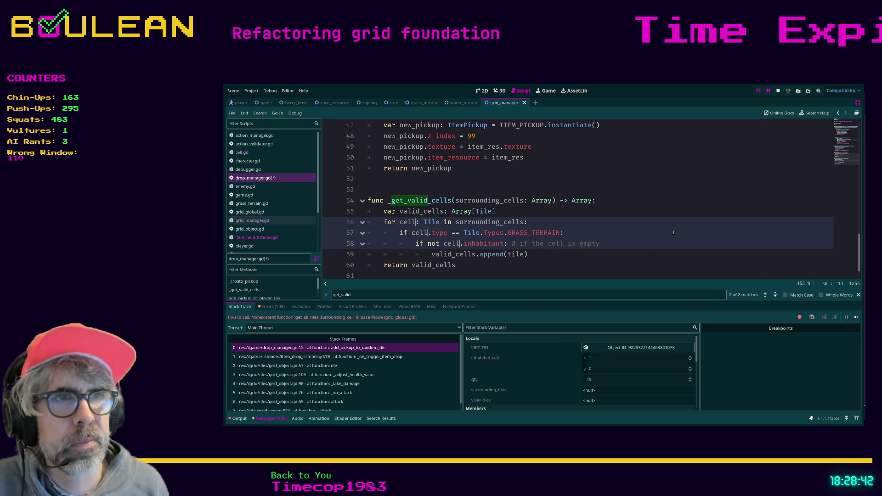
double_click(517, 254)
text(c)
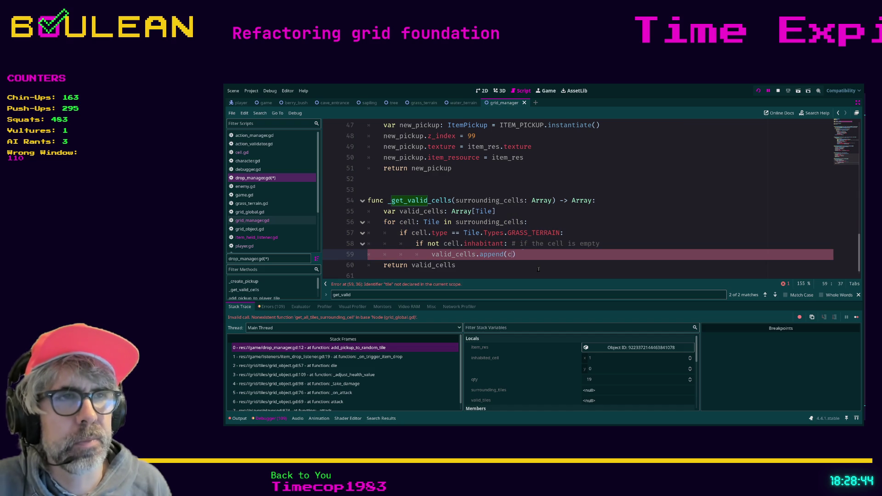
text(ell)
click(538, 270)
Save drop_manager.gd and relaunch the game with F5.
scroll(537, 256, up, 1)
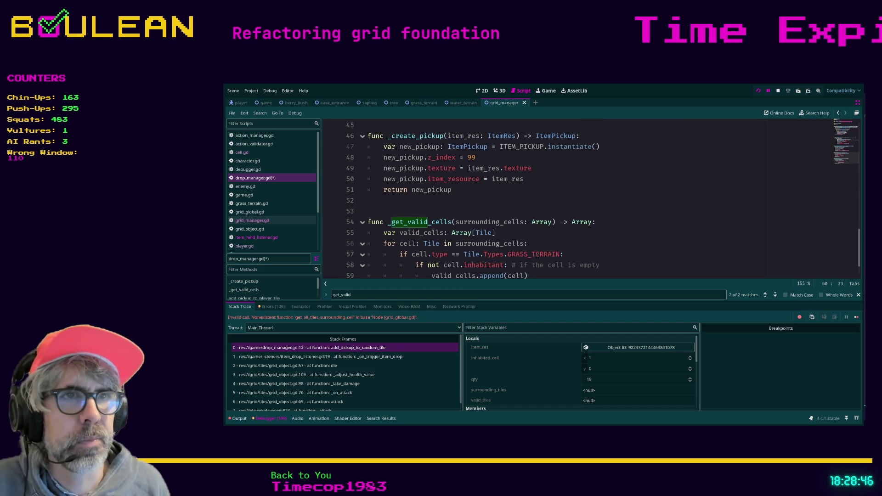
scroll(529, 254, down, 1)
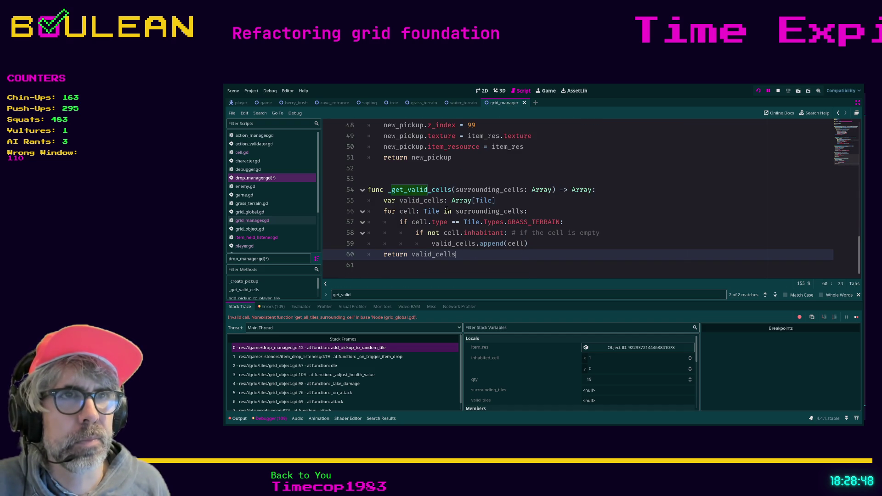
click(509, 263)
key(ctrl+s)
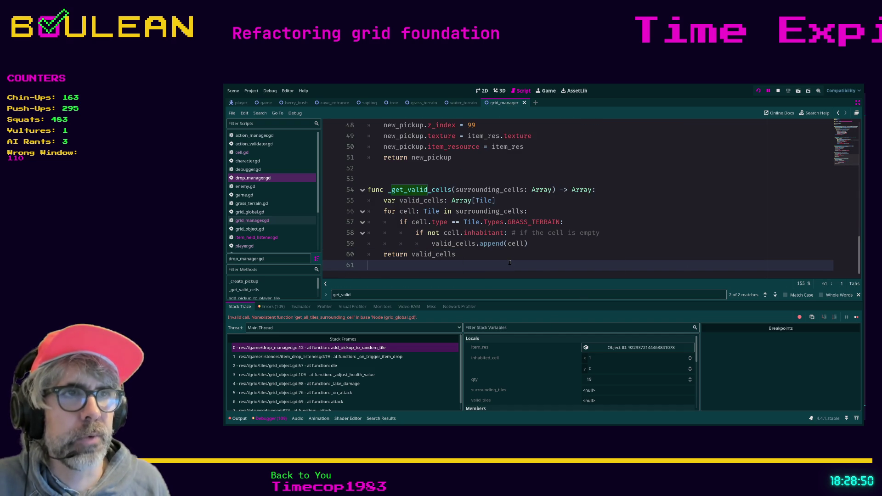
scroll(510, 263, up, 4)
scroll(510, 262, down, 4)
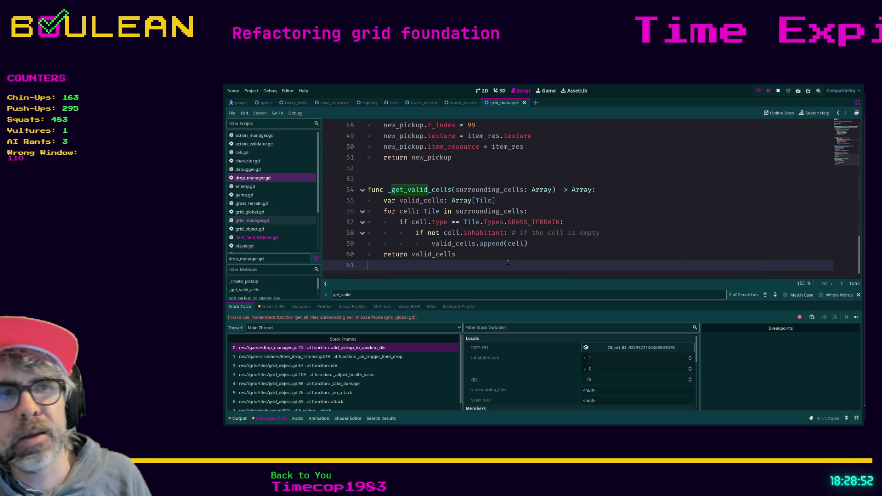
key(F5)
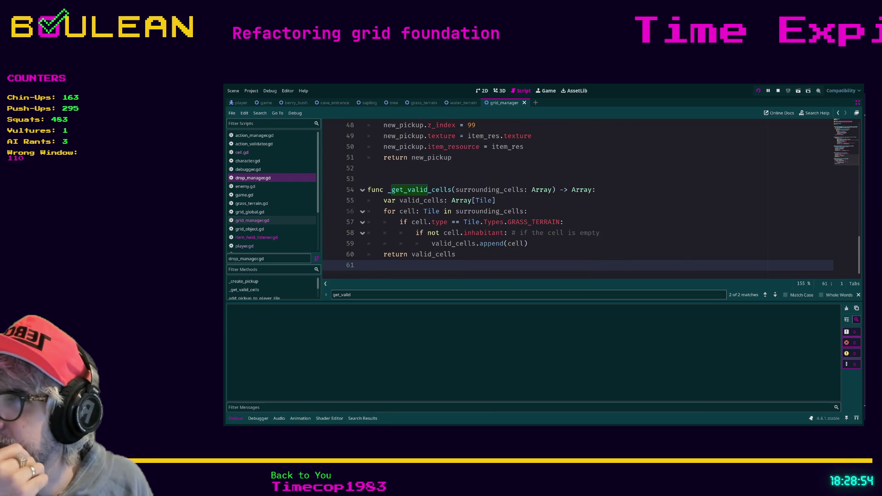